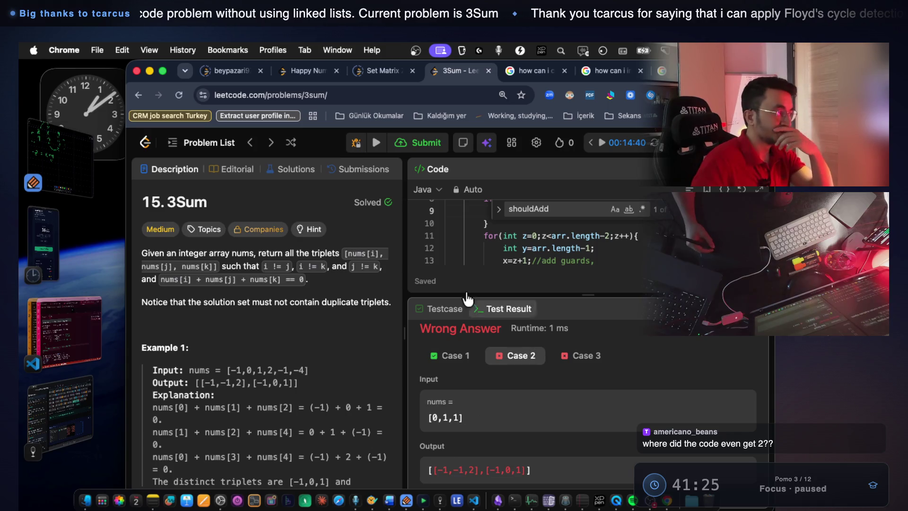
Bring the Notability whiteboard with the 3Sum array sketch to the front
left_click(87, 152)
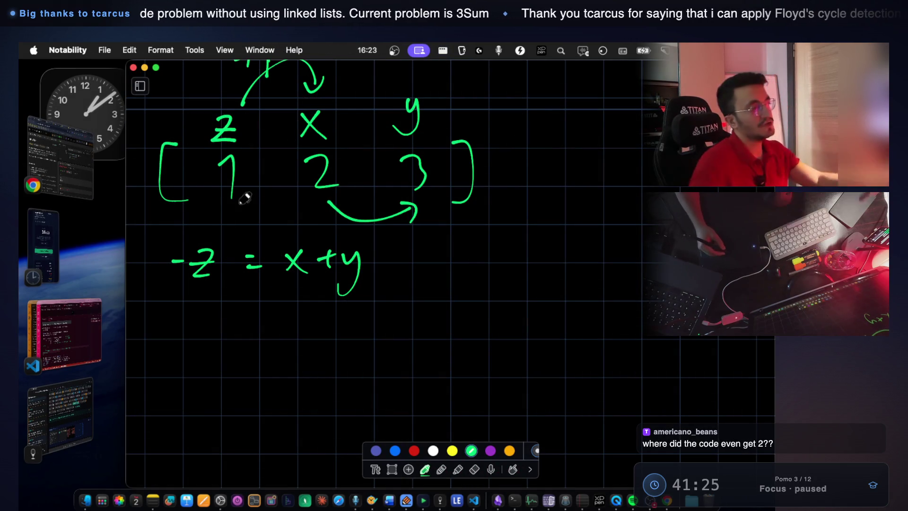
Circle the z/1 column and the 3 in the sketched array in green
scroll(260, 202, "up", 3)
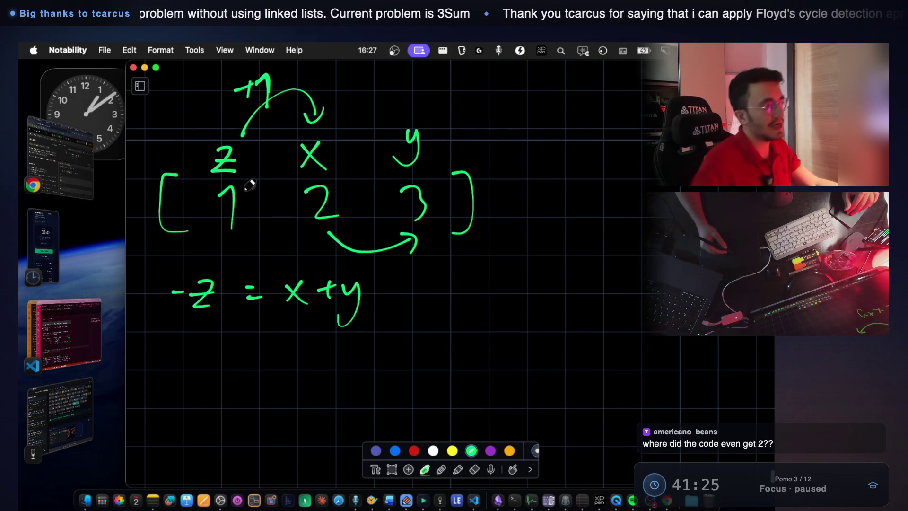
scroll(254, 226, "down", 1)
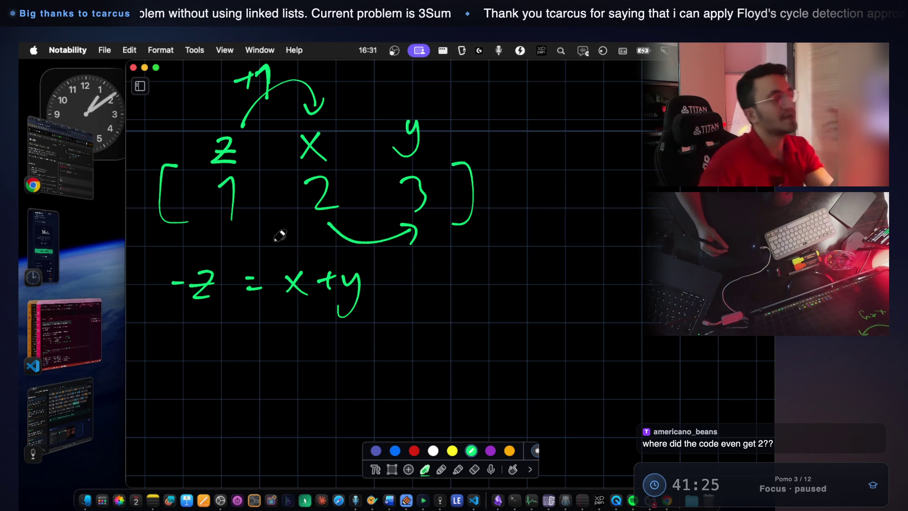
scroll(237, 186, "down", 1)
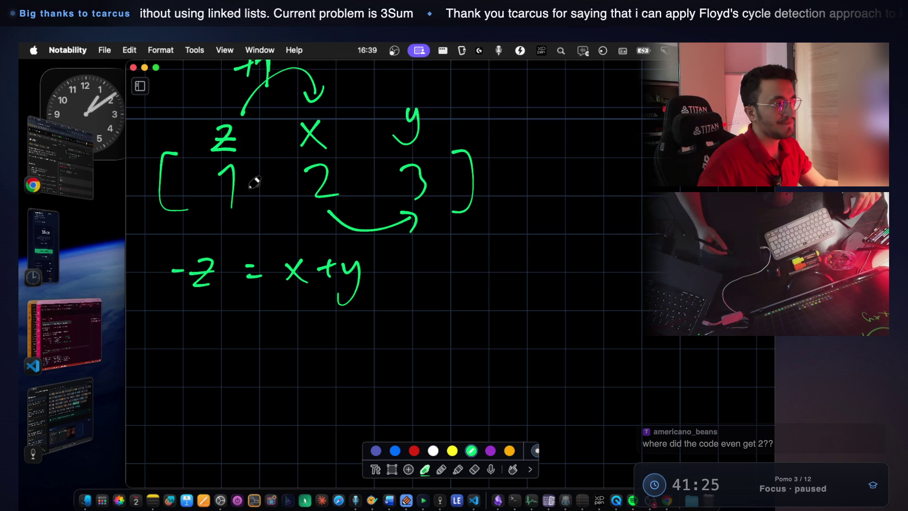
mouse_move(214, 116)
left_mouse_down()
mouse_move(226, 223)
mouse_move(262, 129)
mouse_move(210, 118)
left_mouse_up()
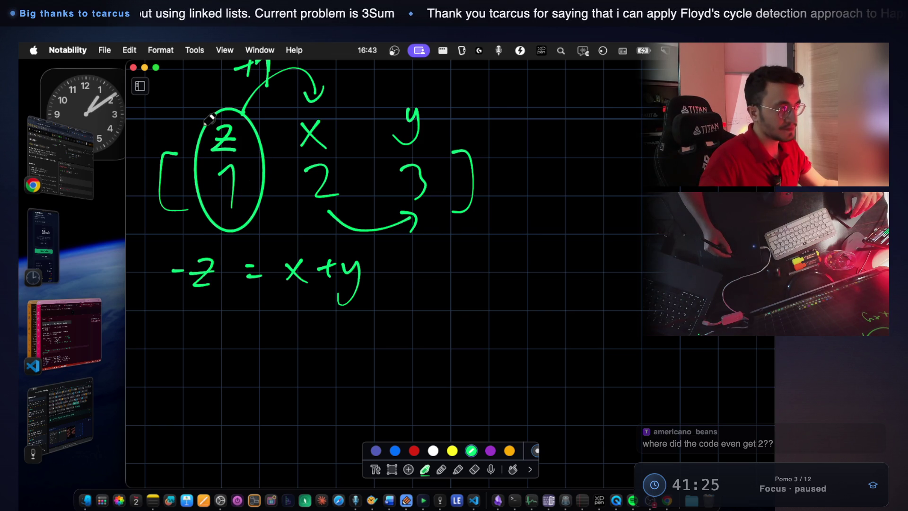
scroll(286, 311, "down", 2)
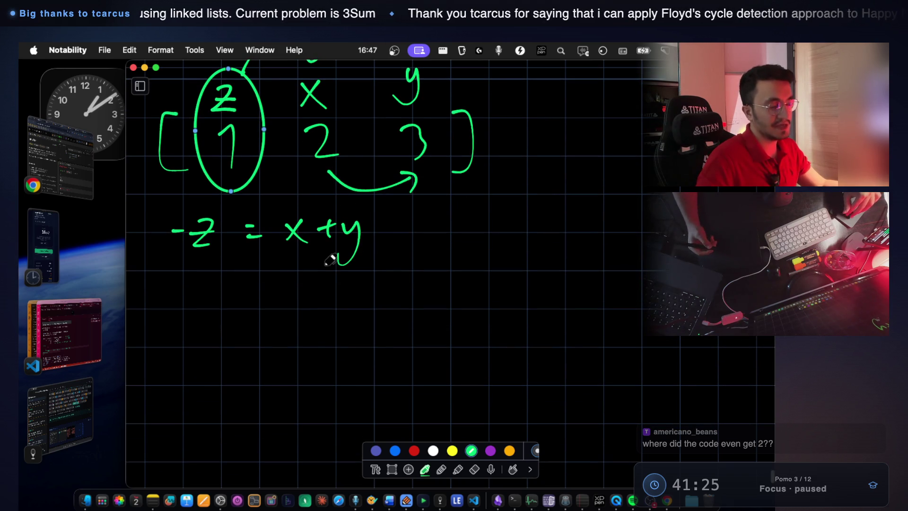
scroll(330, 259, "up", 1)
left_click(467, 254)
scroll(469, 260, "up", 2)
scroll(424, 231, "down", 1)
mouse_move(415, 145)
left_mouse_down()
mouse_move(409, 156)
mouse_move(449, 220)
mouse_move(419, 139)
left_mouse_up()
scroll(420, 226, "down", 3)
Handwrite z=3 and x + y, with 1 and 2 beneath x and y
left_click_drag(366, 281, 387, 307)
left_click_drag(429, 277, 421, 314)
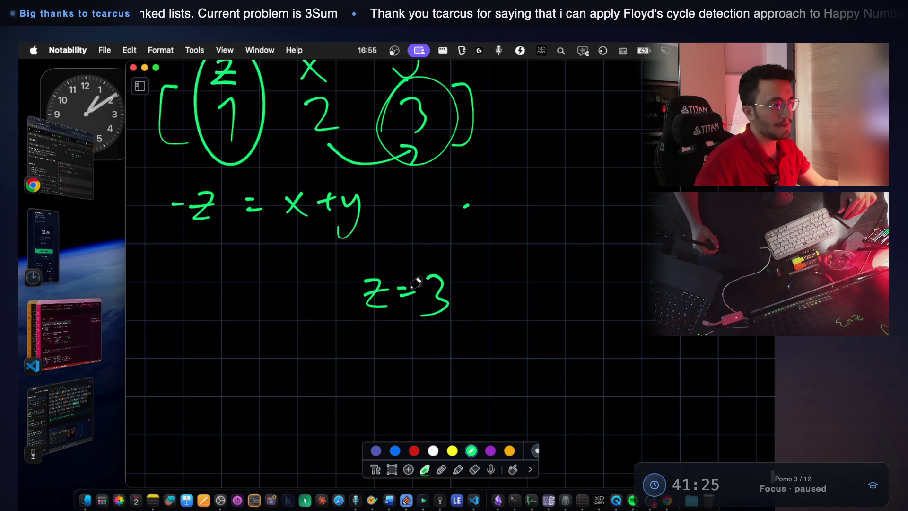
left_click_drag(182, 280, 205, 302)
mouse_move(204, 279)
left_mouse_down()
mouse_move(180, 305)
mouse_move(245, 286)
mouse_move(235, 303)
left_mouse_up()
left_click_drag(258, 282, 264, 324)
key("super+z")
key("super+z")
left_click_drag(256, 279, 265, 291)
left_click_drag(276, 277, 255, 324)
left_click_drag(193, 345, 203, 368)
left_click_drag(261, 339, 298, 361)
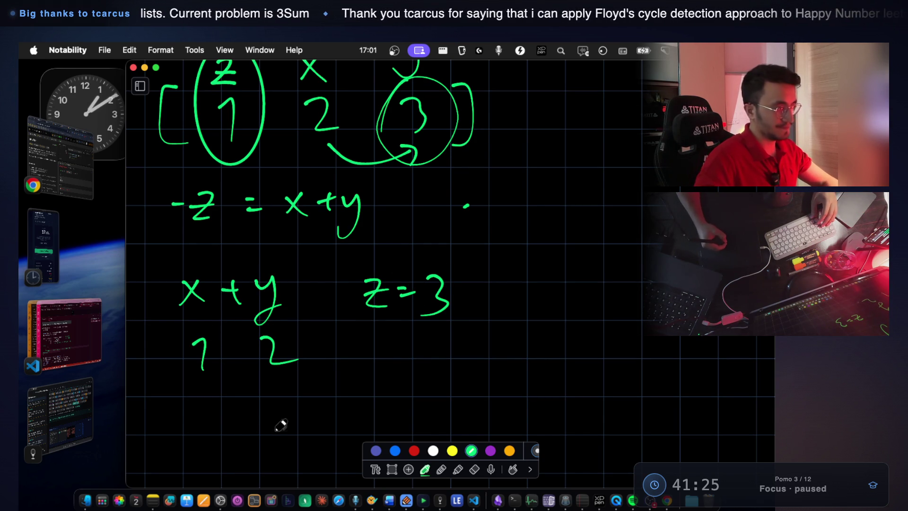
scroll(255, 212, "up", 2)
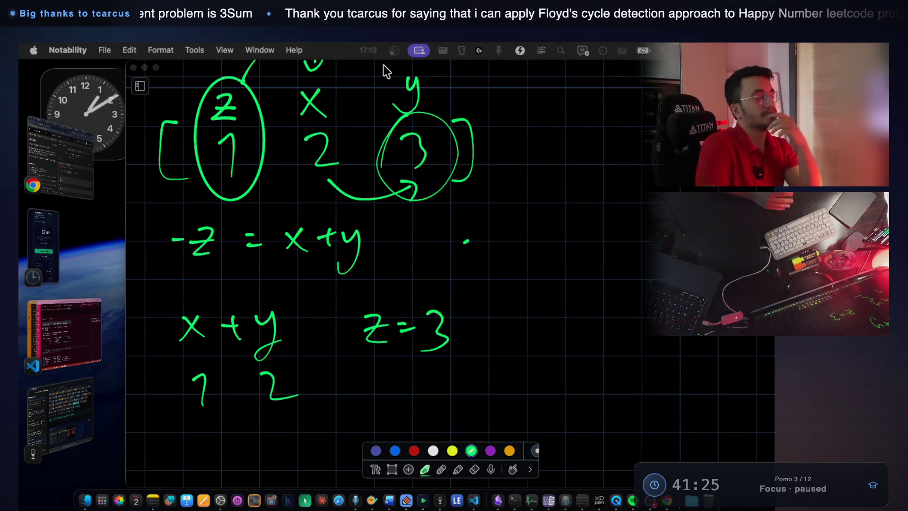
scroll(436, 288, "down", 2)
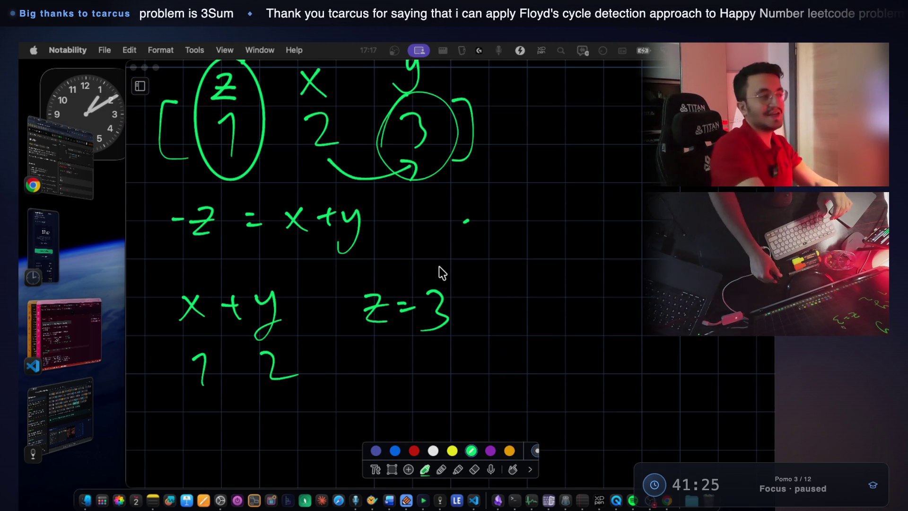
scroll(319, 306, "down", 10)
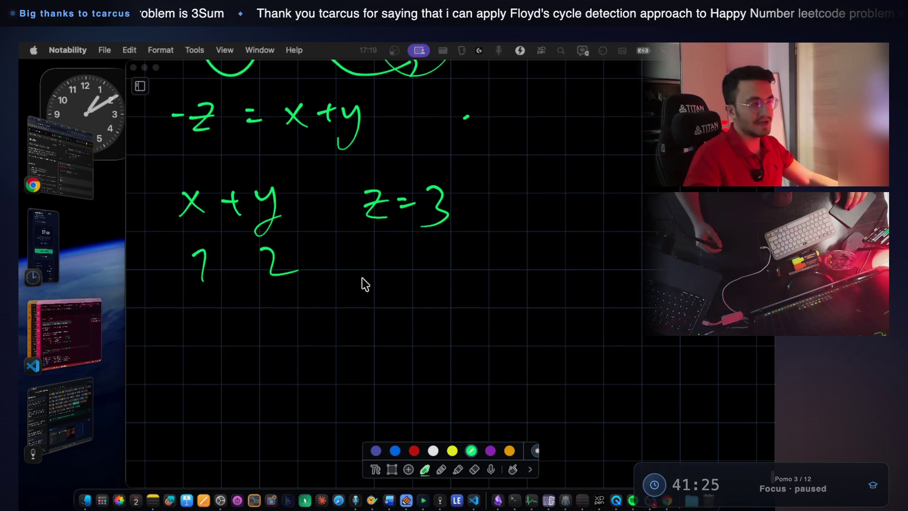
Draw a new array: opening bracket, hatched first box, z, and x in a long box
mouse_move(185, 293)
left_mouse_down()
mouse_move(165, 323)
mouse_move(202, 364)
left_mouse_up()
mouse_move(217, 305)
left_mouse_down()
mouse_move(217, 328)
mouse_move(246, 346)
mouse_move(272, 306)
mouse_move(227, 311)
mouse_move(263, 342)
mouse_move(294, 347)
left_mouse_up()
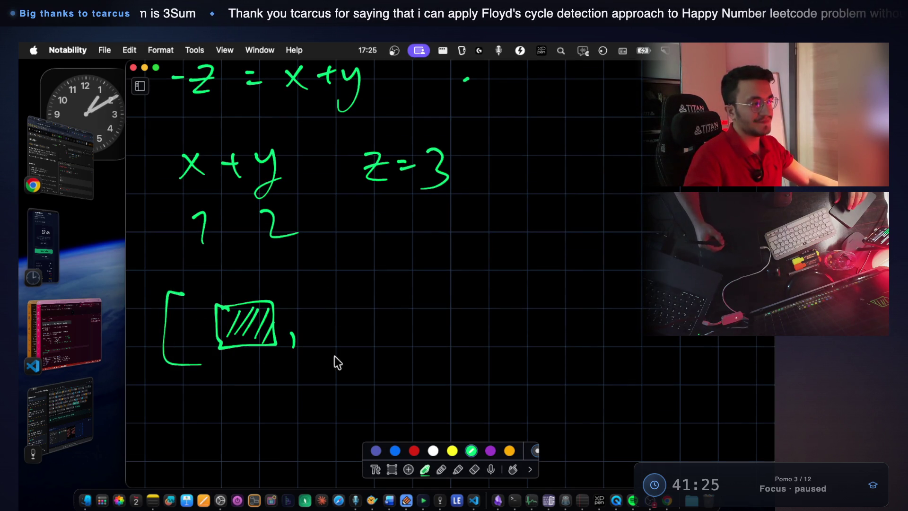
mouse_move(322, 314)
left_mouse_down()
mouse_move(340, 335)
mouse_move(430, 344)
left_mouse_up()
left_click_drag(422, 311, 409, 336)
mouse_move(411, 276)
left_mouse_down()
mouse_move(388, 363)
mouse_move(676, 355)
left_mouse_up()
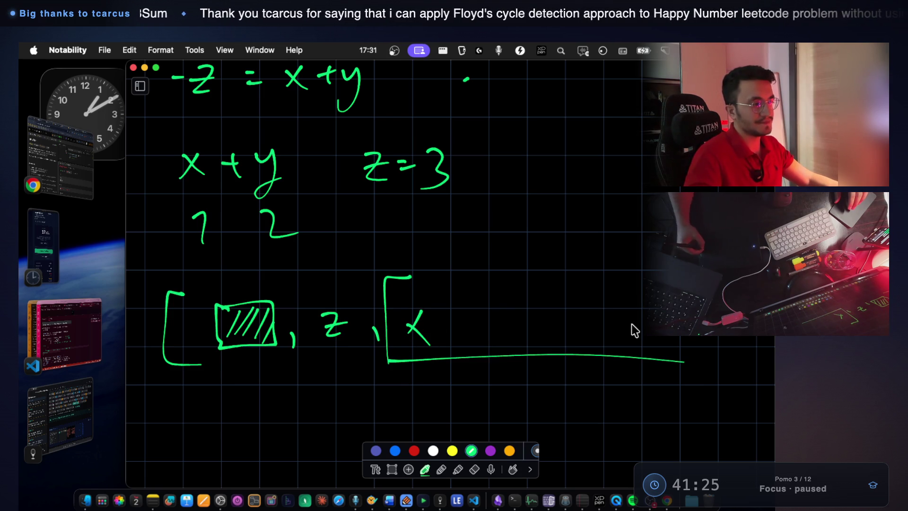
mouse_move(414, 278)
left_mouse_down()
mouse_move(669, 272)
mouse_move(658, 362)
left_mouse_up()
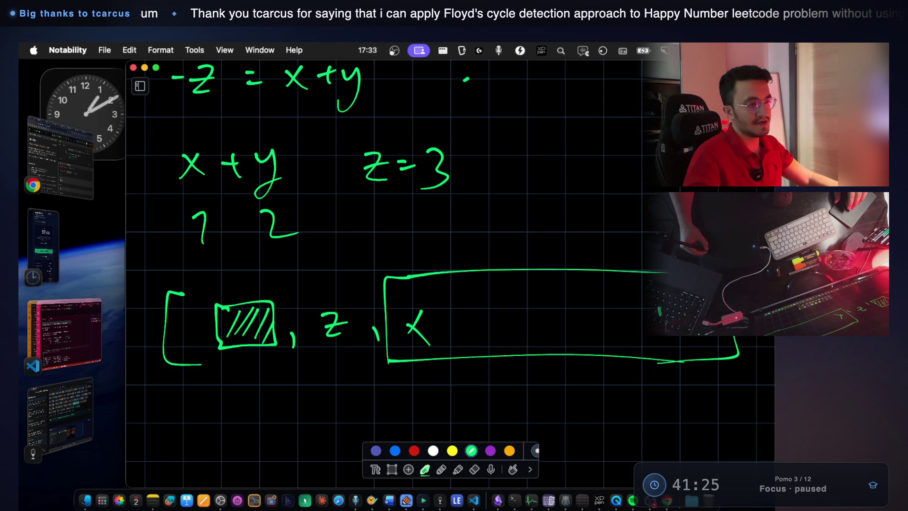
left_click(245, 287)
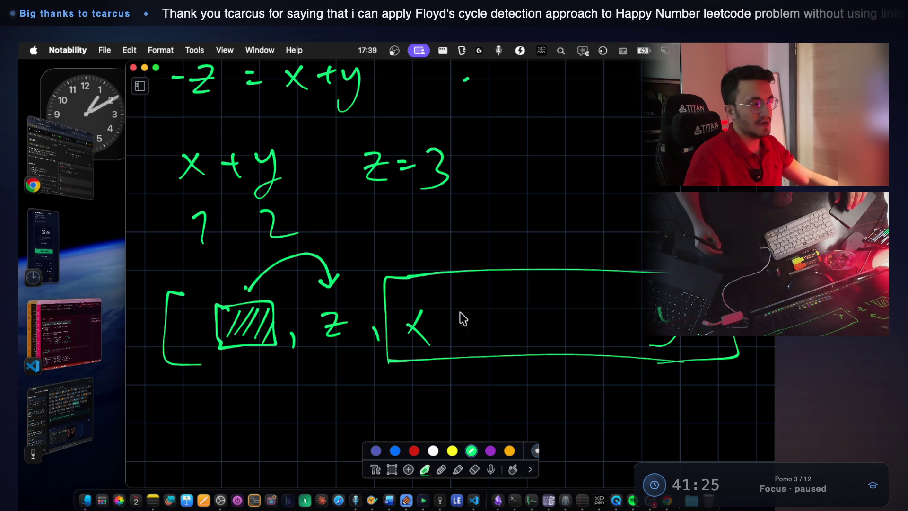
Add the arrows and label the hatched cell 'iteration 0' below
left_click_drag(435, 399, 628, 396)
left_click_drag(497, 399, 647, 400)
scroll(284, 345, "down", 2)
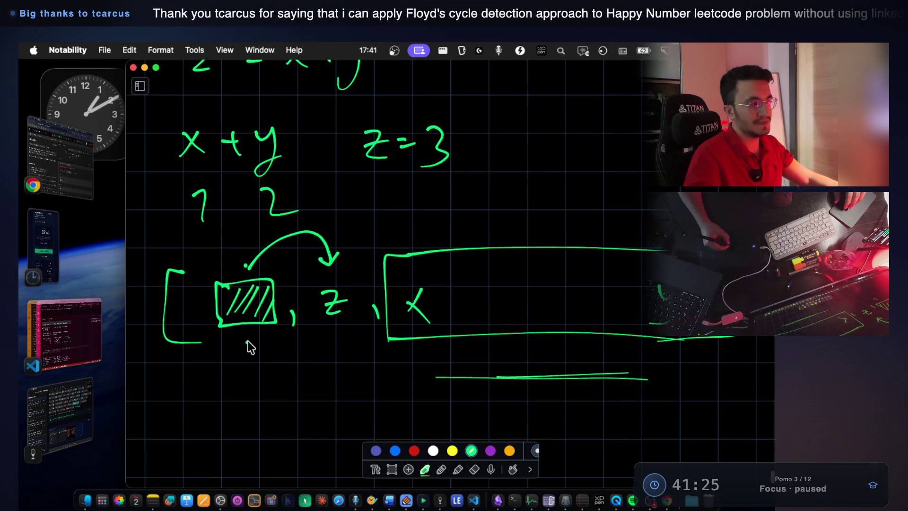
left_click_drag(255, 403, 264, 388)
scroll(260, 379, "down", 5)
left_click_drag(204, 375, 207, 392)
left_click(217, 386)
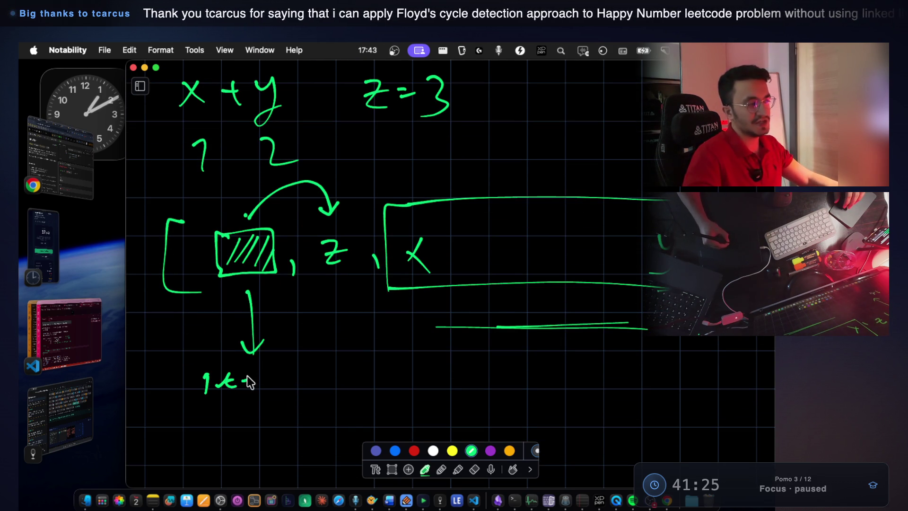
left_click_drag(377, 369, 352, 368)
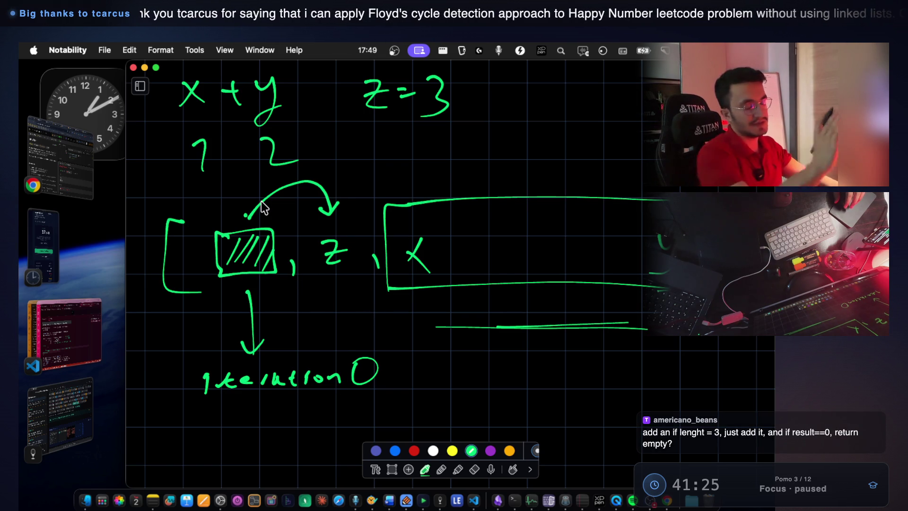
scroll(347, 288, "up", 1)
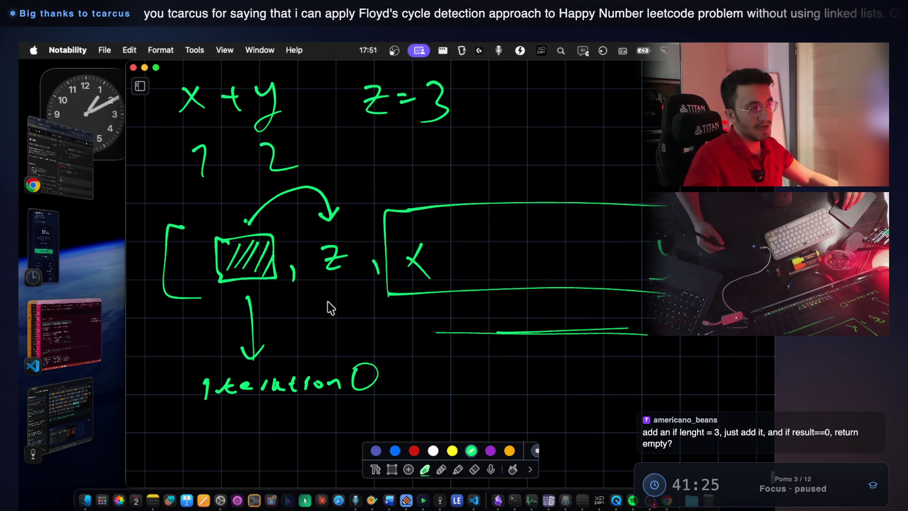
scroll(321, 321, "up", 5)
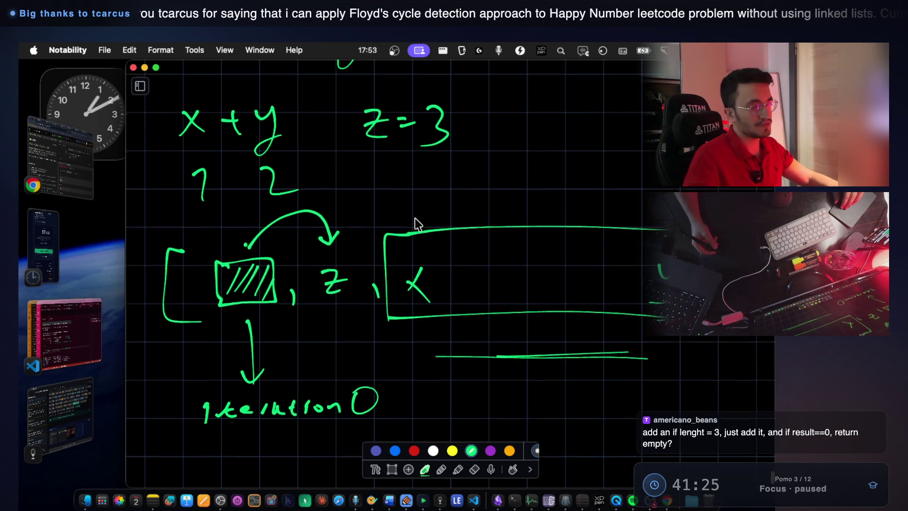
scroll(416, 222, "down", 1)
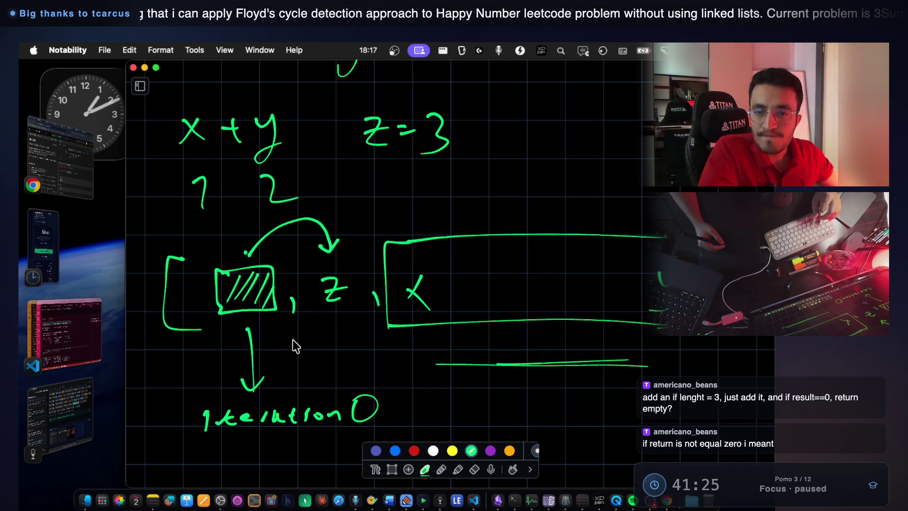
Write x under 'iteration 0', circle -z, and underline the 3, -3, 2 and 1
scroll(307, 325, "down", 5)
mouse_move(282, 286)
left_mouse_down()
mouse_move(305, 312)
mouse_move(279, 313)
left_mouse_up()
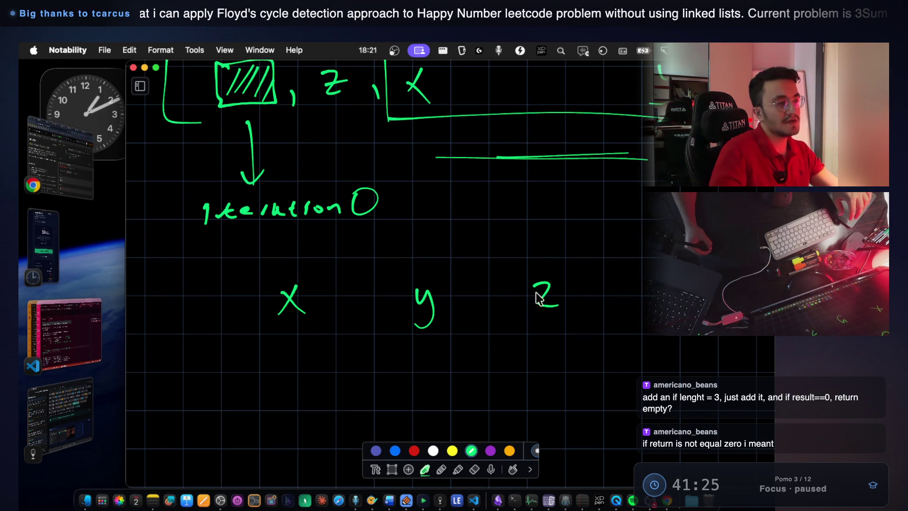
scroll(543, 237, "down", 1)
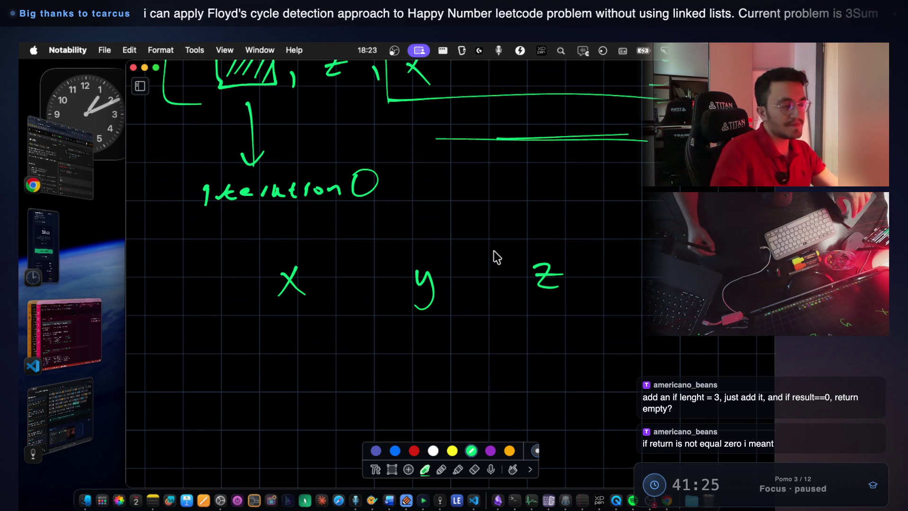
mouse_move(530, 246)
left_mouse_down()
mouse_move(607, 277)
mouse_move(495, 262)
left_mouse_up()
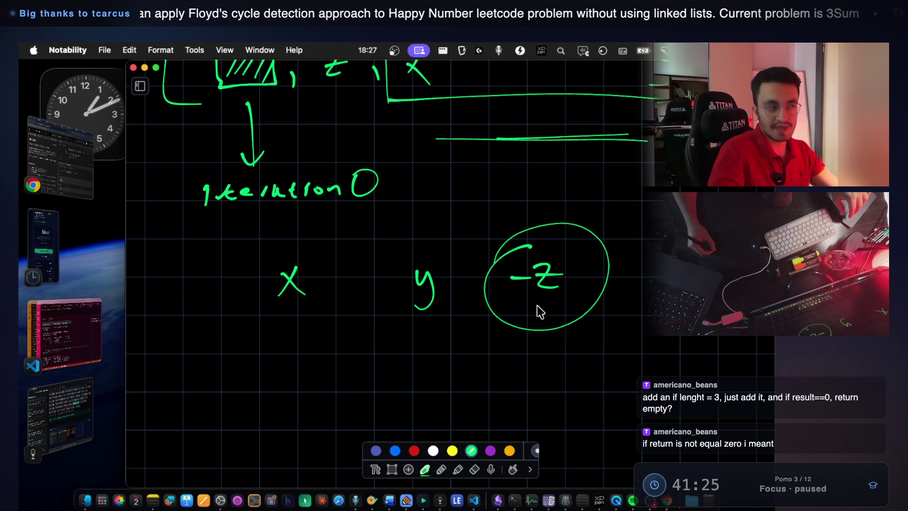
scroll(544, 286, "down", 3)
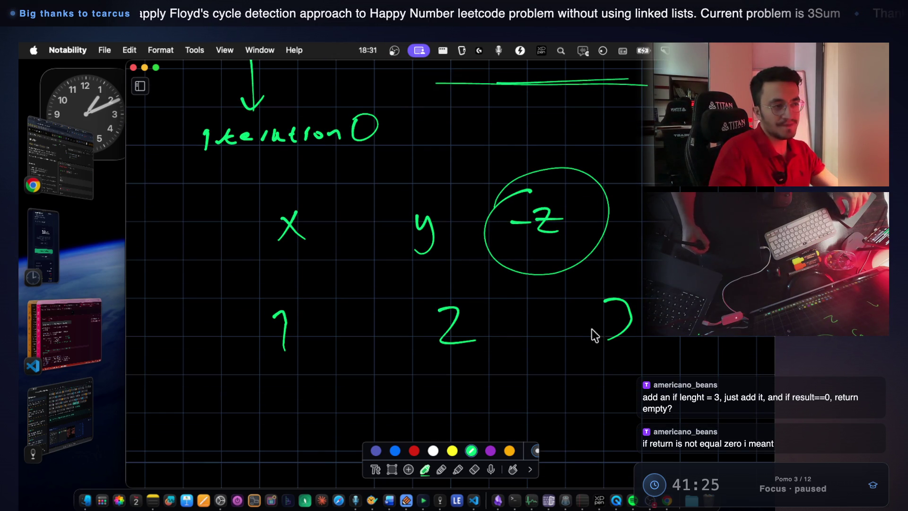
scroll(598, 346, "down", 2)
left_click_drag(649, 313, 600, 320)
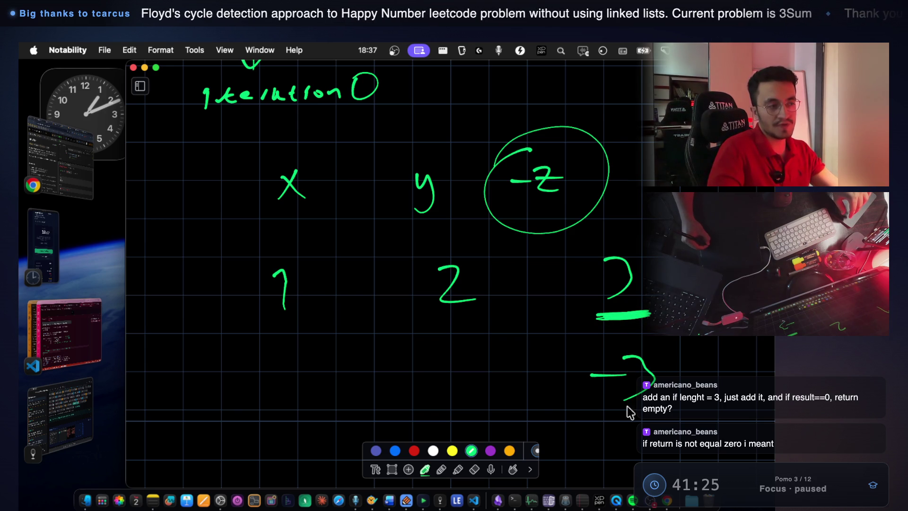
left_click_drag(689, 418, 610, 421)
left_click_drag(425, 314, 475, 313)
left_click_drag(265, 320, 313, 318)
Write x beneath the 1, box the 3 and -3 column, and retrace the -z circle
left_click_drag(277, 350, 287, 341)
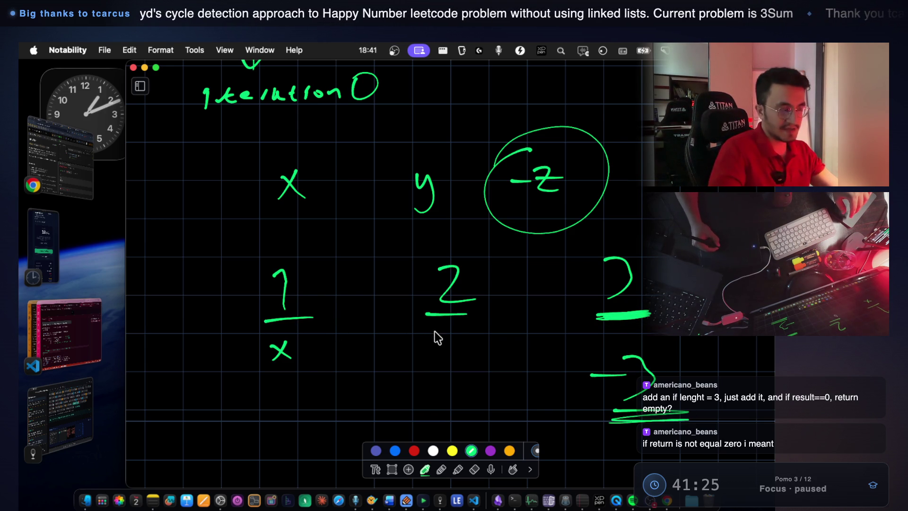
left_click_drag(444, 329, 447, 341)
left_click_drag(464, 332, 440, 371)
scroll(440, 331, "down", 2)
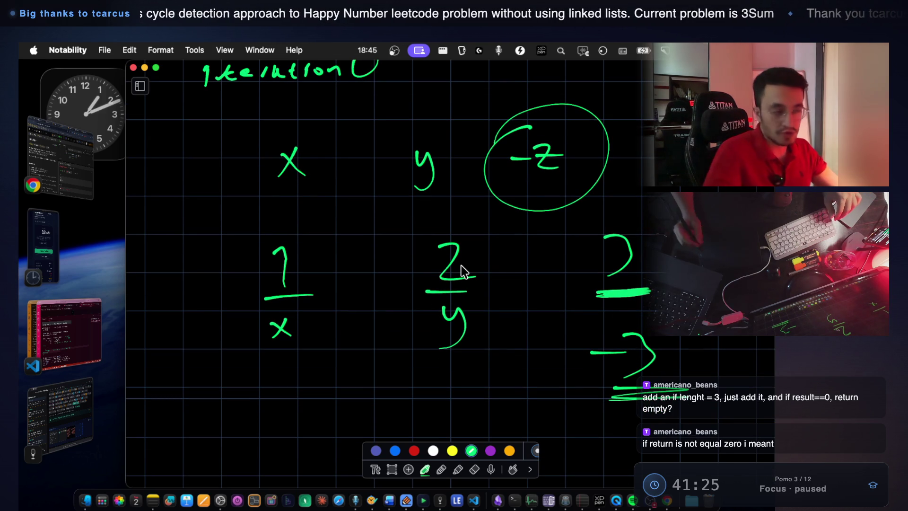
left_click_drag(582, 221, 587, 406)
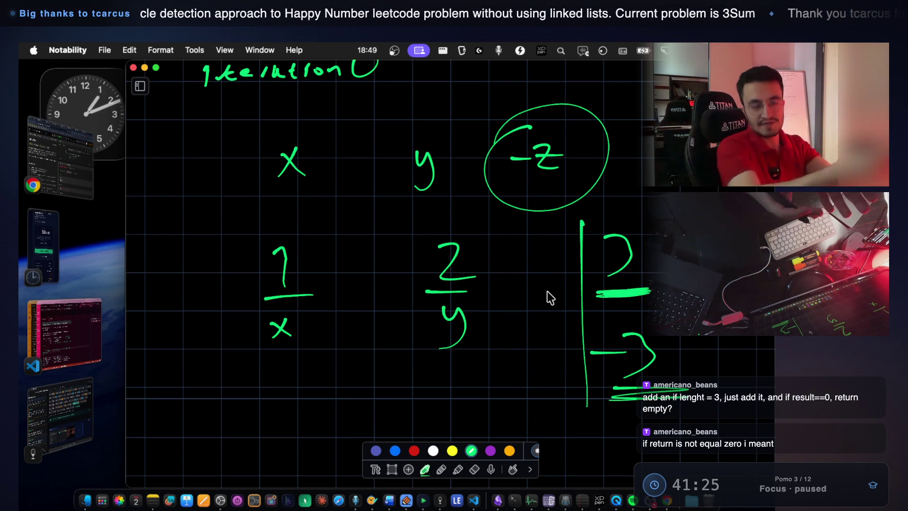
mouse_move(624, 216)
left_mouse_down()
mouse_move(666, 247)
mouse_move(681, 404)
left_mouse_up()
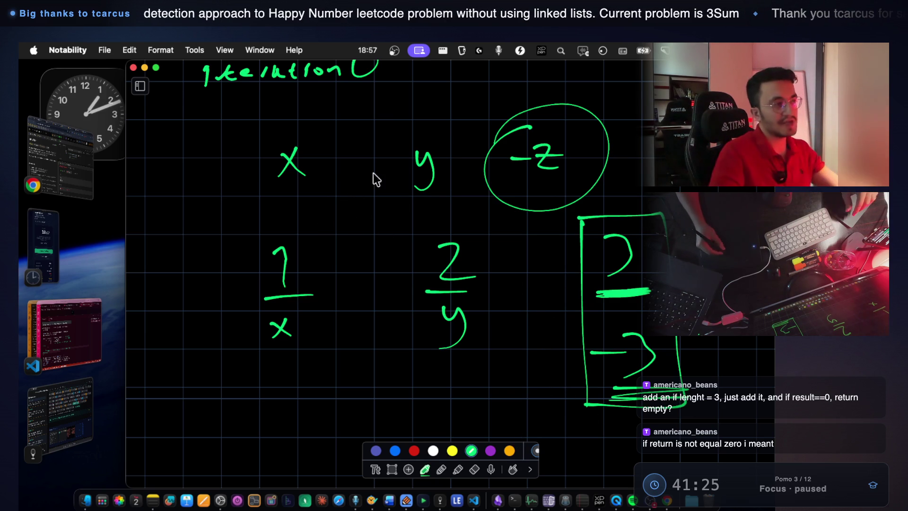
scroll(535, 177, "down", 1)
scroll(539, 178, "up", 2)
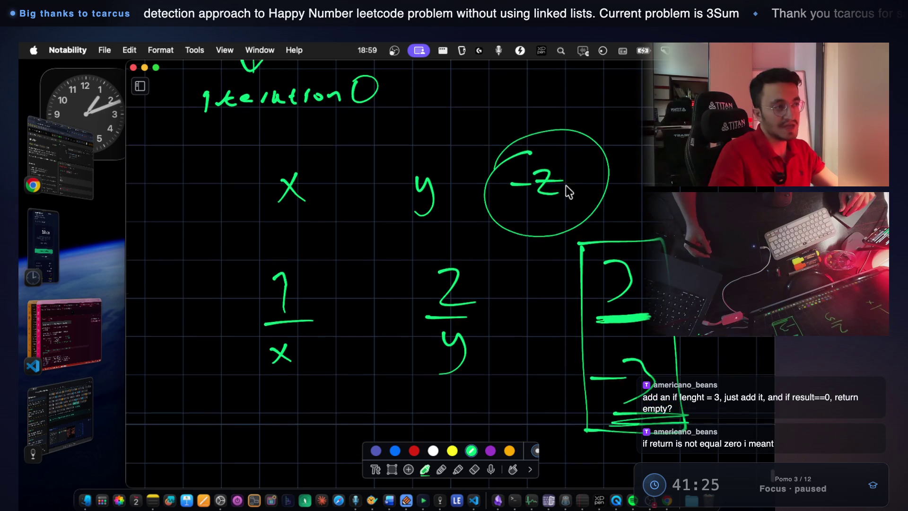
scroll(559, 175, "up", 1)
mouse_move(495, 173)
left_mouse_down()
mouse_move(613, 196)
mouse_move(568, 243)
mouse_move(539, 244)
mouse_move(603, 233)
mouse_move(490, 168)
left_mouse_up()
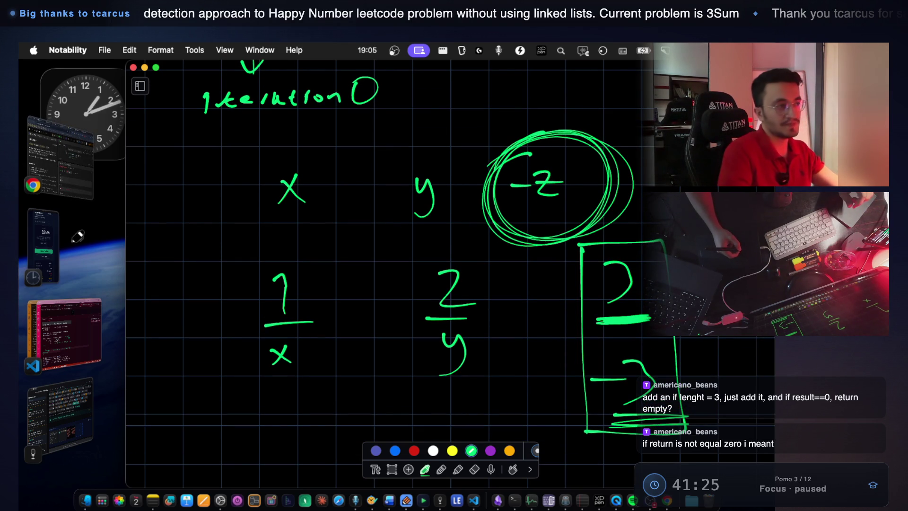
Handwrite x + y + z and -z = x + y beneath it, underlining x + y
scroll(374, 331, "down", 5)
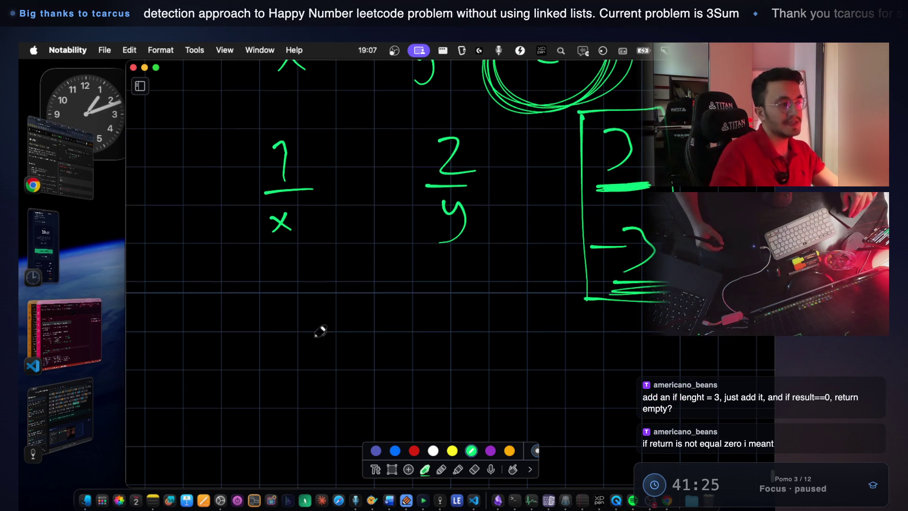
left_click_drag(436, 342, 431, 387)
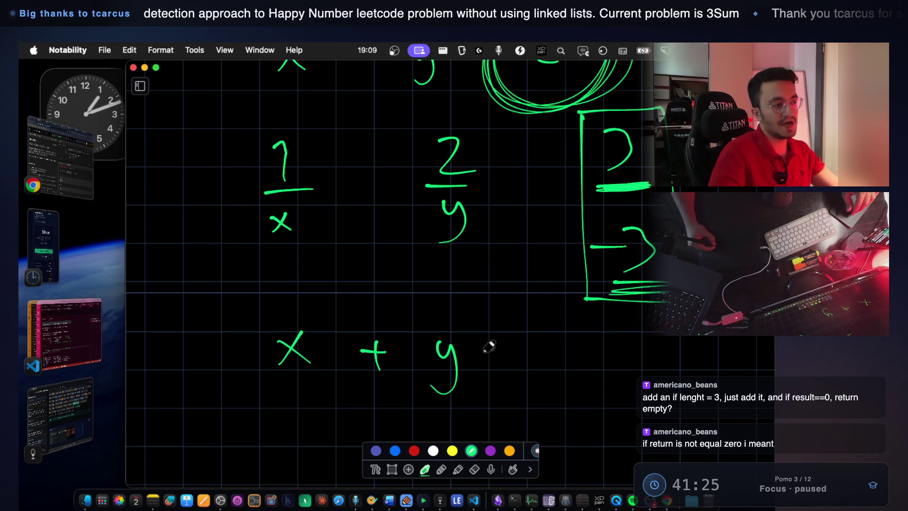
mouse_move(560, 340)
left_mouse_down()
mouse_move(593, 368)
mouse_move(608, 349)
left_mouse_up()
scroll(473, 308, "down", 5)
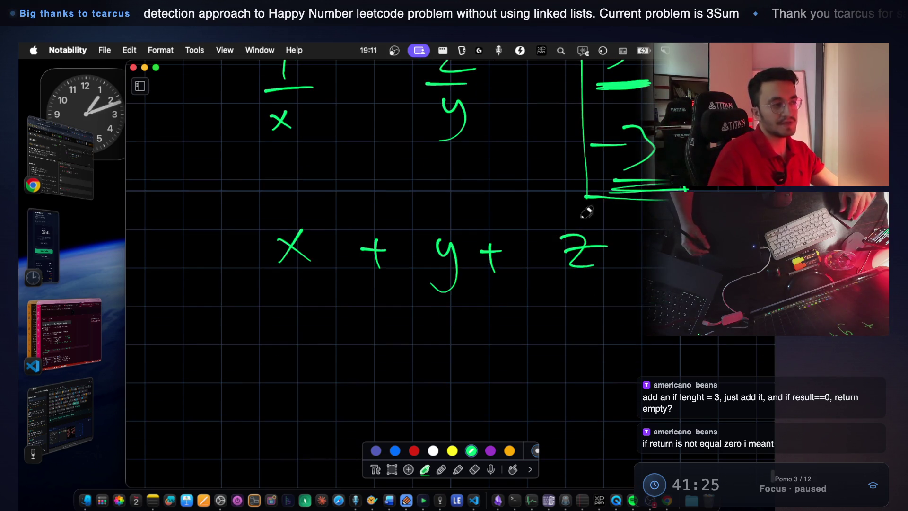
left_click_drag(268, 311, 277, 335)
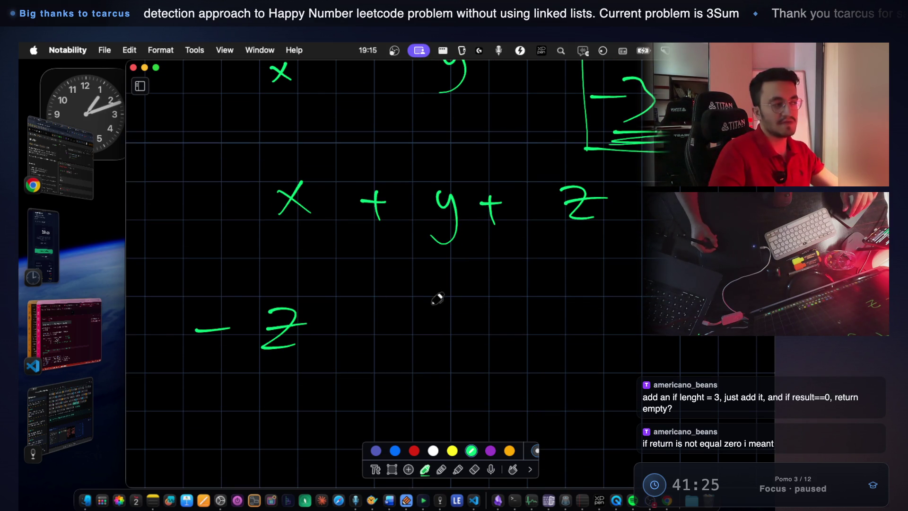
scroll(437, 299, "down", 1)
left_click_drag(371, 304, 406, 316)
left_click_drag(480, 297, 456, 313)
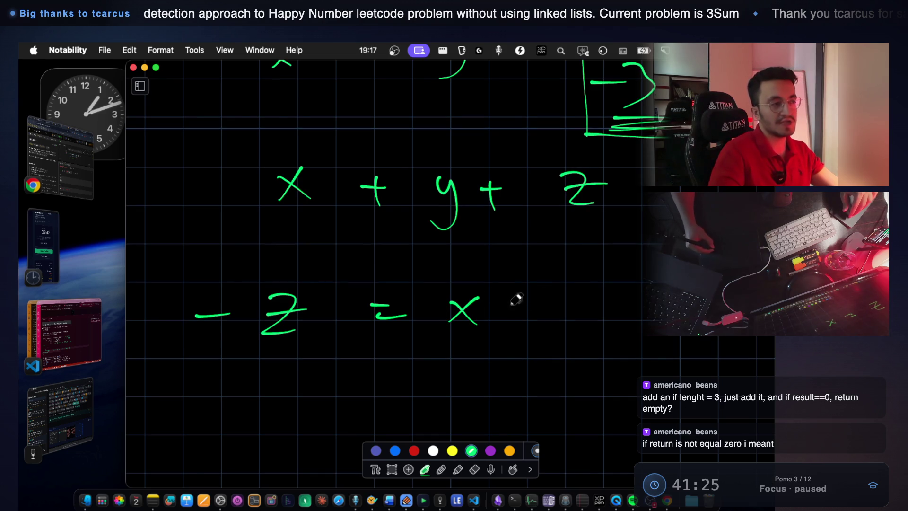
left_click_drag(593, 335, 555, 350)
mouse_move(483, 355)
left_mouse_down()
mouse_move(447, 374)
mouse_move(539, 370)
mouse_move(360, 416)
mouse_move(298, 362)
left_mouse_up()
scroll(474, 287, "down", 1)
mouse_move(215, 246)
left_mouse_down()
mouse_move(179, 267)
mouse_move(300, 316)
mouse_move(186, 283)
left_mouse_up()
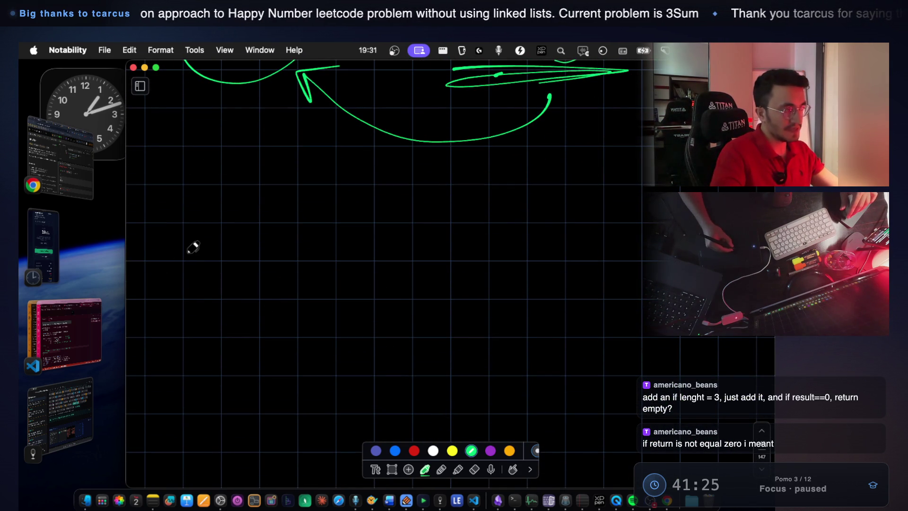
Draw [z with a boxed range holding x → and ← y, and an arc from z
left_click_drag(179, 263, 199, 312)
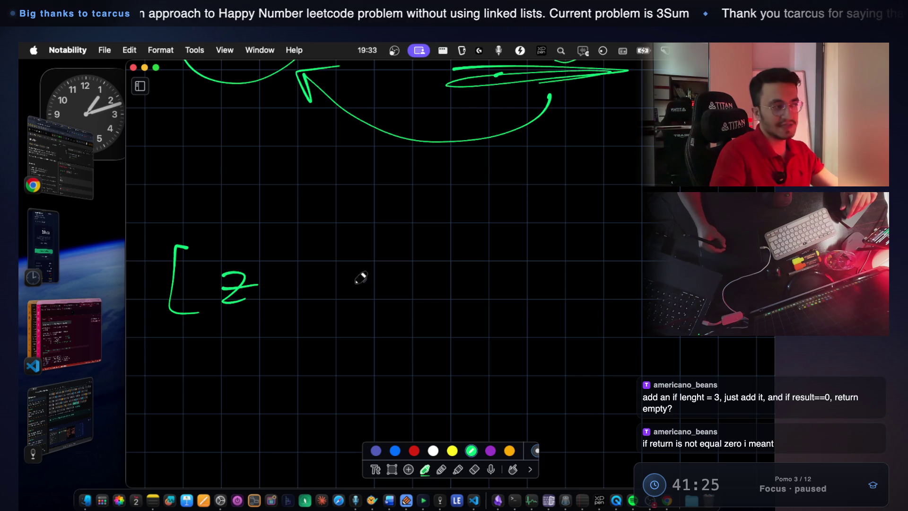
mouse_move(333, 247)
left_mouse_down()
mouse_move(339, 334)
mouse_move(667, 245)
left_mouse_up()
left_click_drag(531, 325, 342, 339)
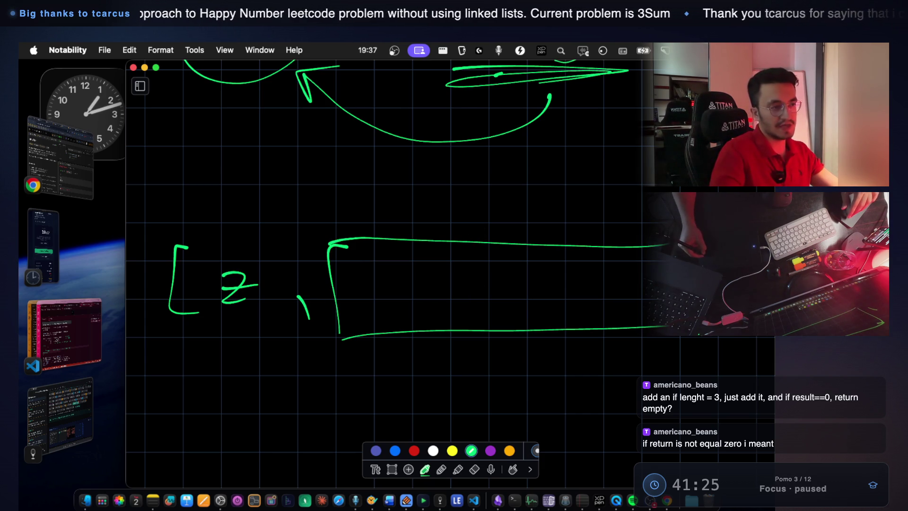
left_click_drag(381, 270, 367, 296)
left_click_drag(371, 276, 399, 296)
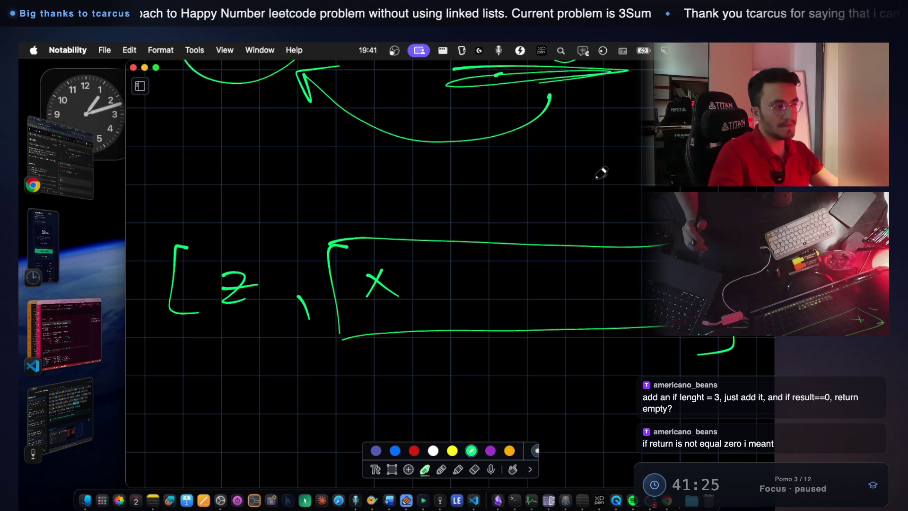
left_click_drag(636, 284, 612, 314)
mouse_move(416, 282)
left_mouse_down()
mouse_move(478, 283)
mouse_move(492, 294)
left_mouse_up()
left_click_drag(609, 279, 537, 280)
left_click_drag(543, 268, 544, 293)
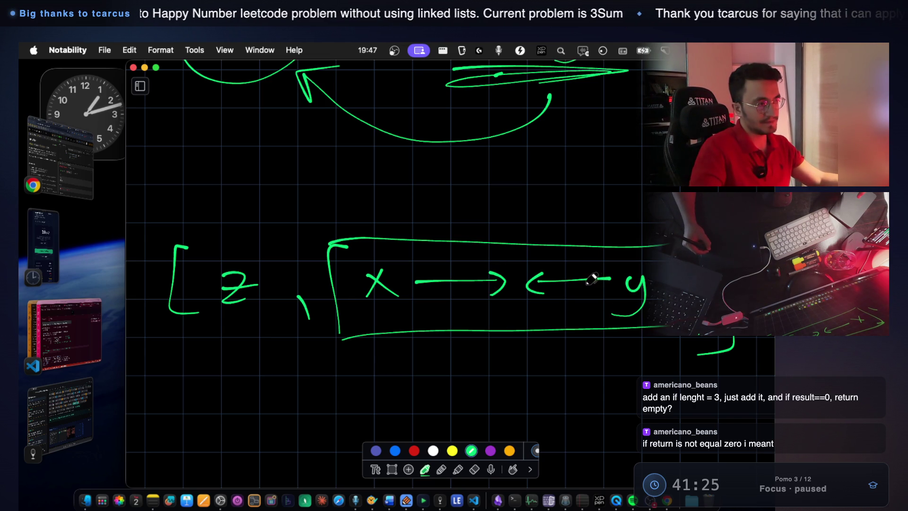
left_click_drag(250, 245, 334, 212)
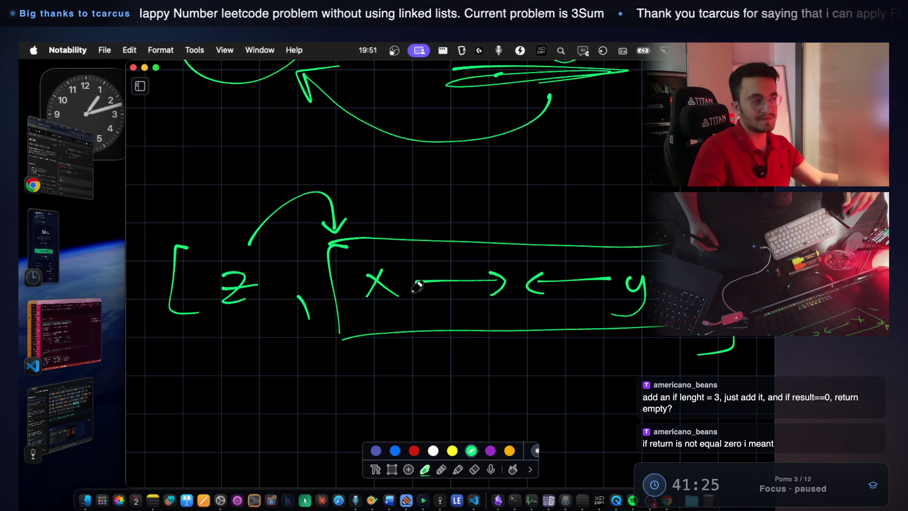
Underline z, start another array below, and switch to VS Code
scroll(416, 284, "down", 2)
scroll(578, 179, "down", 1)
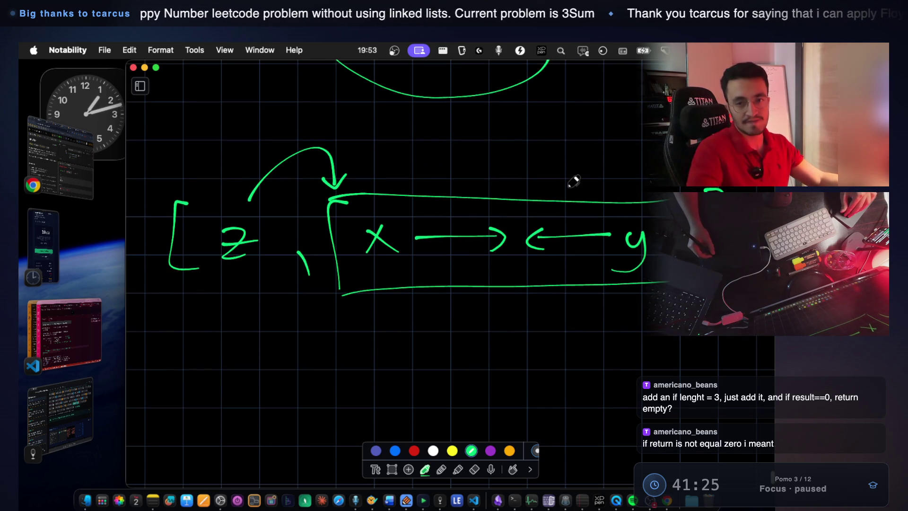
scroll(521, 180, "down", 3)
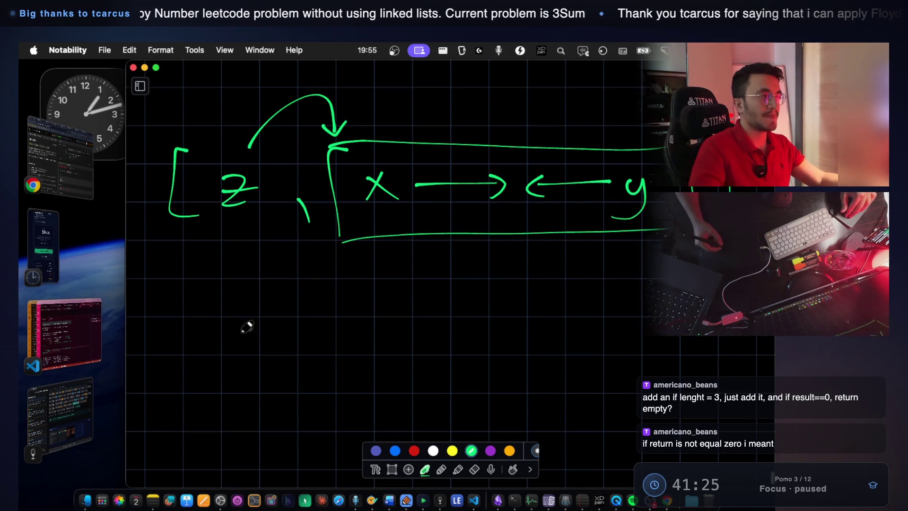
mouse_move(185, 301)
left_mouse_down()
mouse_move(169, 337)
mouse_move(178, 383)
left_mouse_up()
mouse_move(206, 227)
left_mouse_down()
mouse_move(252, 232)
mouse_move(210, 239)
left_mouse_up()
left_click_drag(708, 337, 681, 395)
mouse_move(634, 314)
left_mouse_down()
mouse_move(620, 331)
mouse_move(657, 306)
mouse_move(624, 369)
mouse_move(649, 379)
mouse_move(630, 302)
mouse_move(648, 312)
mouse_move(639, 306)
mouse_move(646, 331)
mouse_move(634, 326)
left_mouse_up()
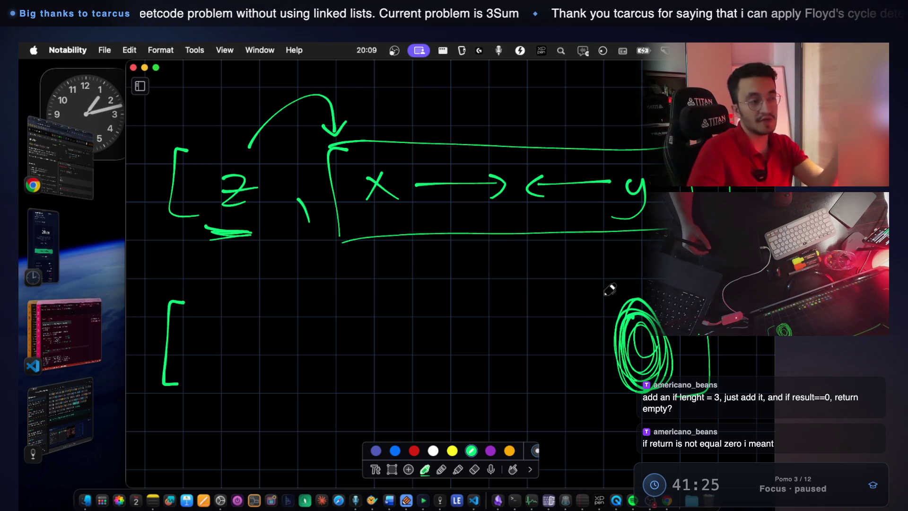
mouse_move(636, 406)
left_mouse_down()
mouse_move(667, 402)
mouse_move(617, 411)
left_mouse_up()
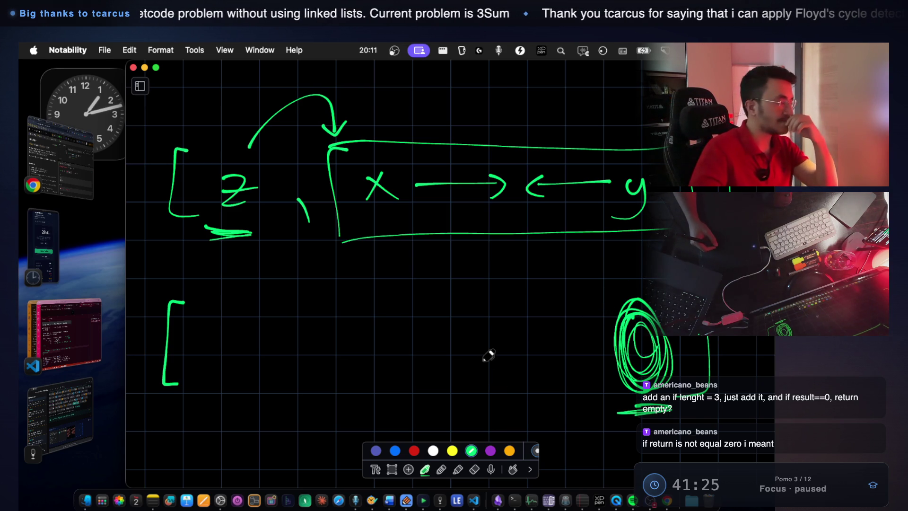
left_click(95, 337)
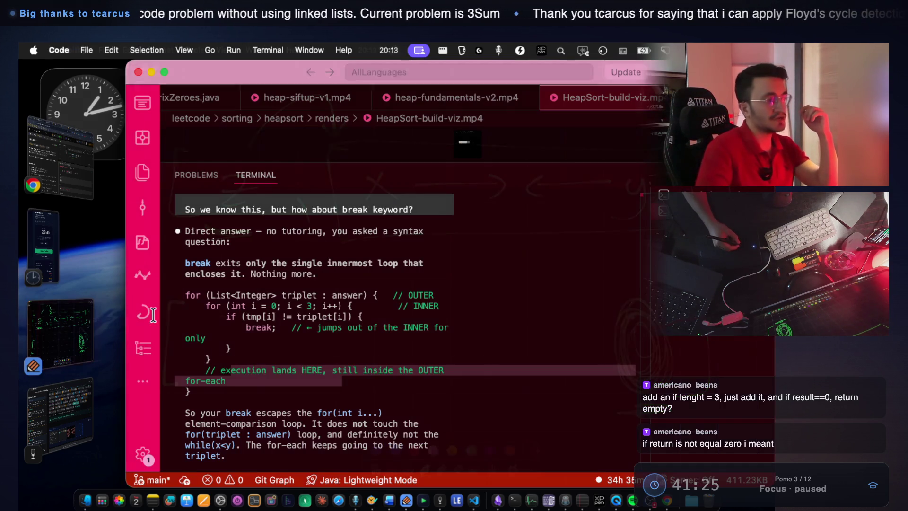
Highlight the break explanation lines in the Claude Code reply, then return to LeetCode 3Sum
scroll(420, 315, "down", 1)
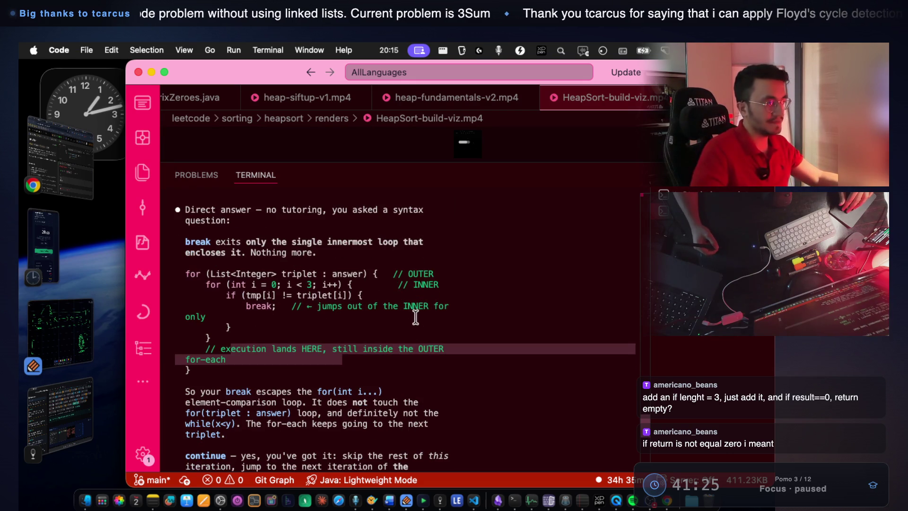
left_click_drag(187, 276, 224, 347)
left_click(204, 300)
double_click(260, 306)
left_click_drag(320, 296, 379, 301)
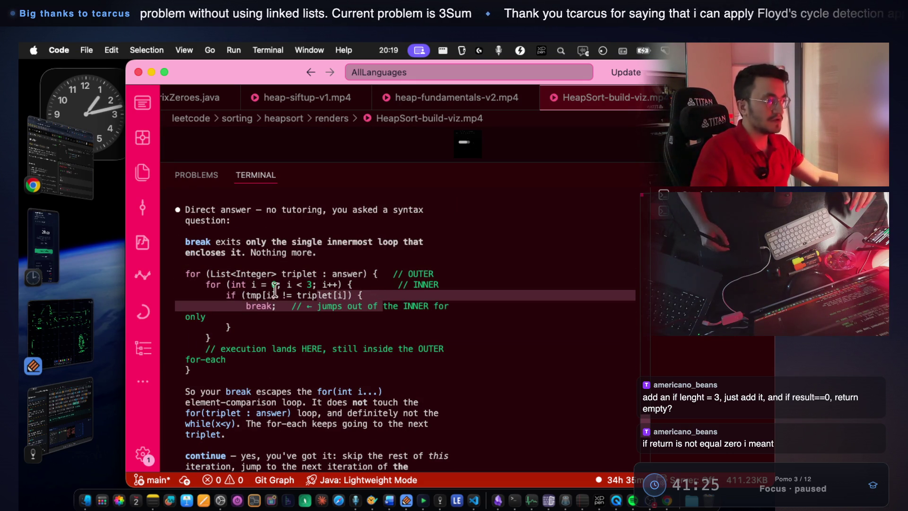
left_click_drag(246, 295, 257, 306)
scroll(299, 309, "down", 10)
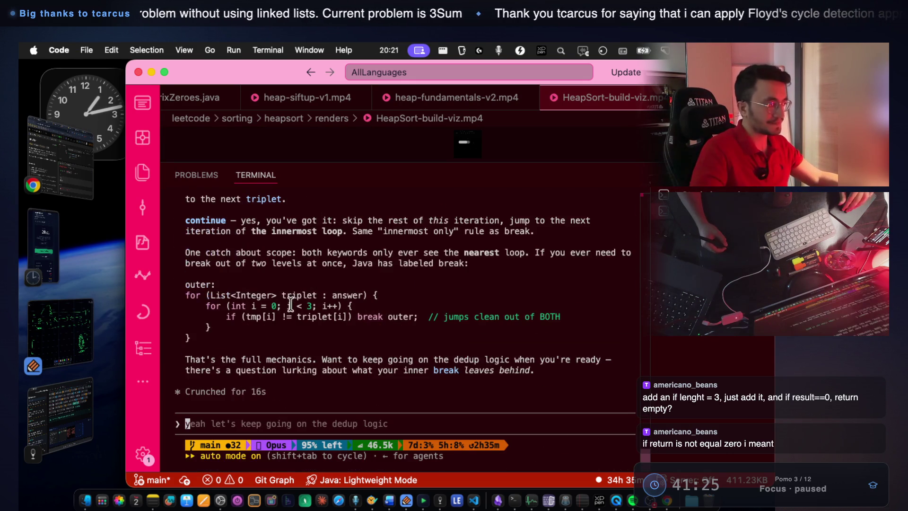
left_click(55, 174)
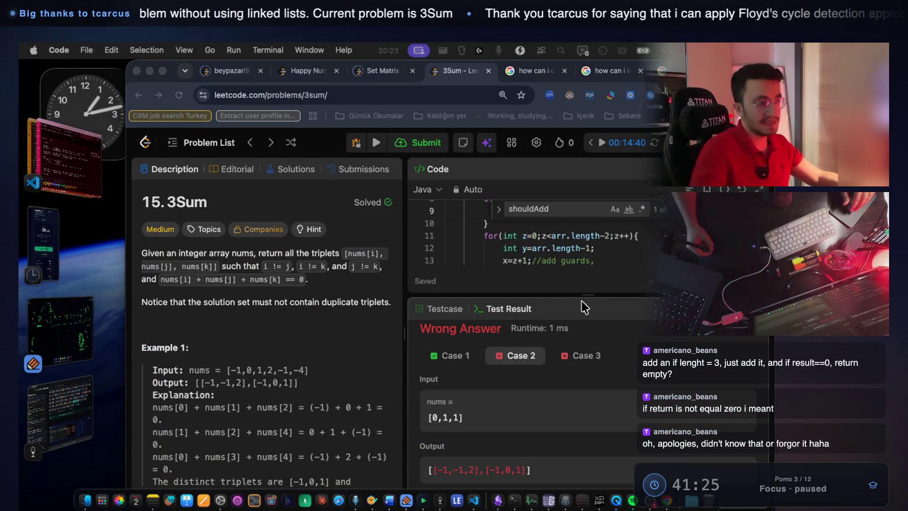
Maximize LeetCode's code editor, select the whole 3Sum solution, and move to VS Code
left_click_drag(593, 297, 593, 393)
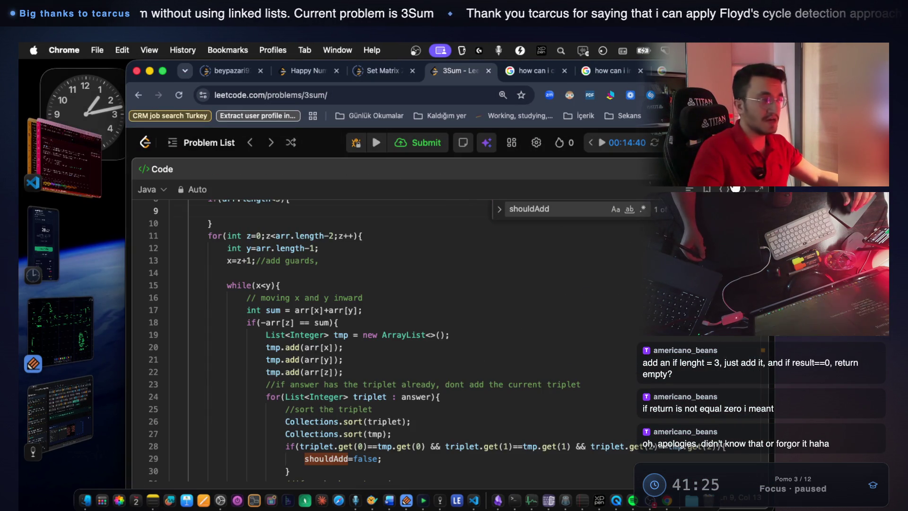
left_click(759, 190)
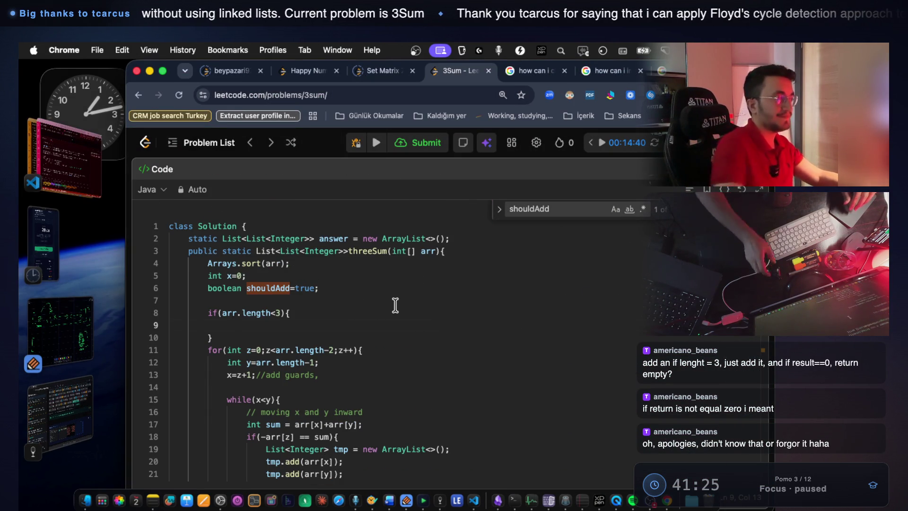
mouse_move(187, 244)
left_mouse_down()
mouse_move(314, 416)
mouse_move(349, 420)
mouse_move(345, 405)
mouse_move(327, 430)
left_mouse_up()
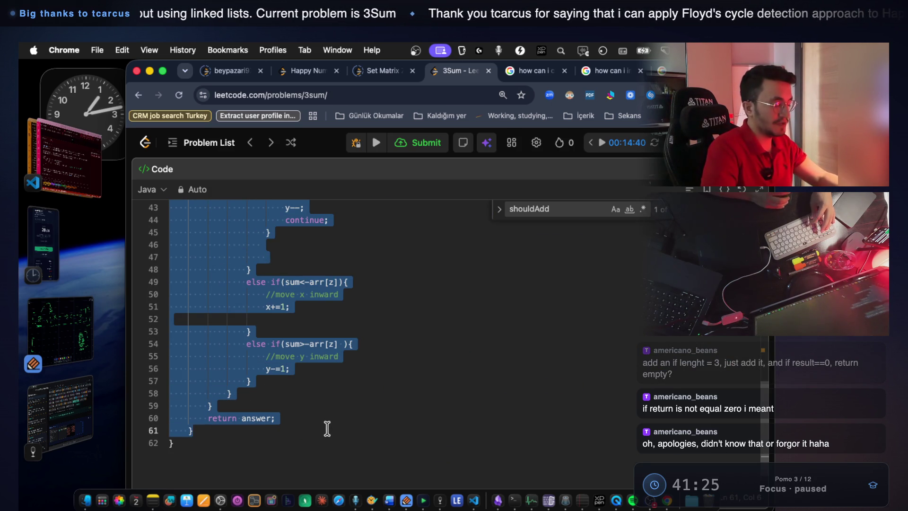
scroll(327, 428, "up", 6)
scroll(326, 423, "up", 5)
key("super+Tab")
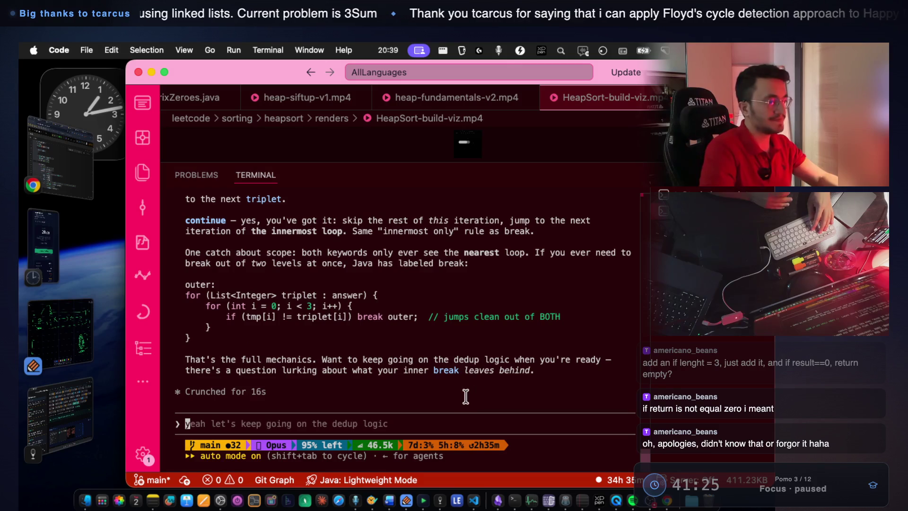
Paste the 3Sum solution into the Claude Code prompt and return to LeetCode
key("cmd+v")
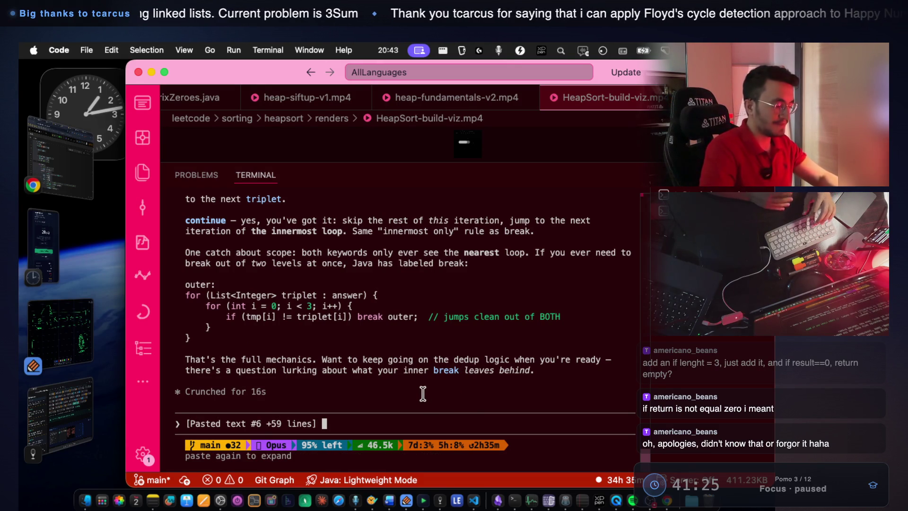
left_click(69, 173)
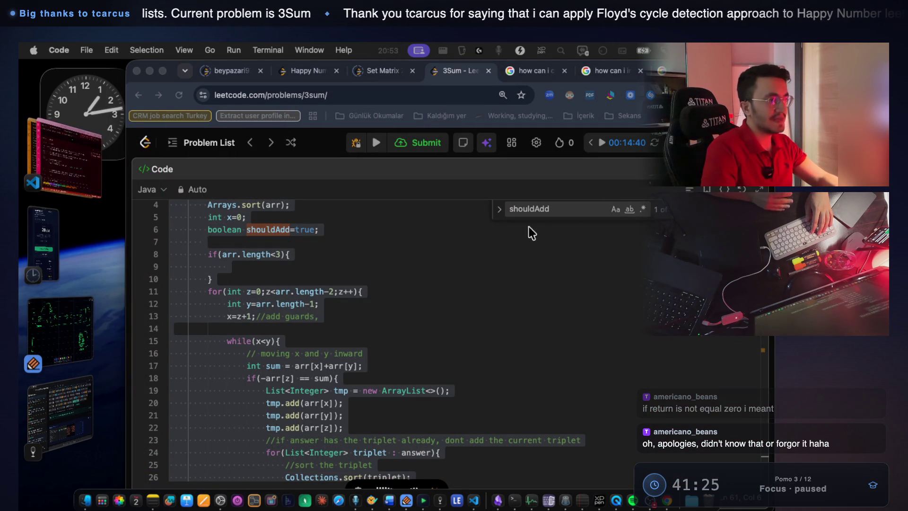
Close the shouldAdd search in LeetCode and switch back to the Claude Code terminal
key("super+Tab")
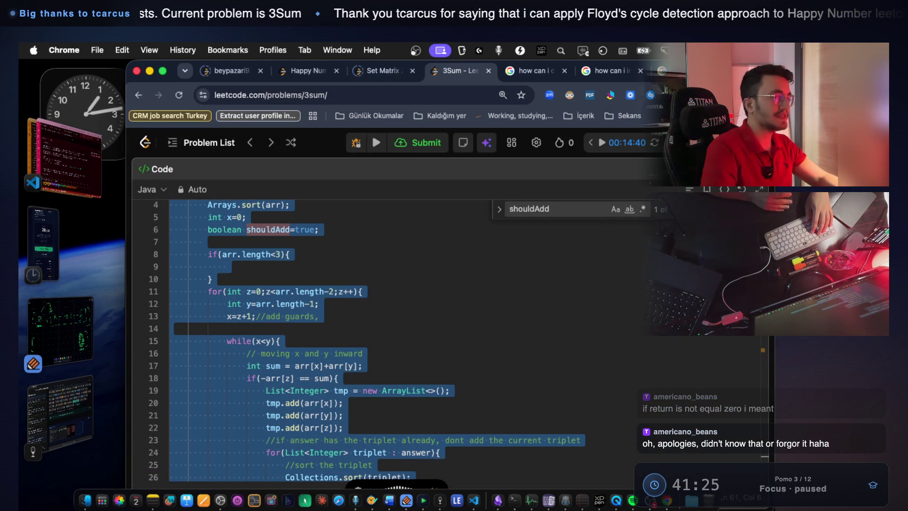
key("Escape")
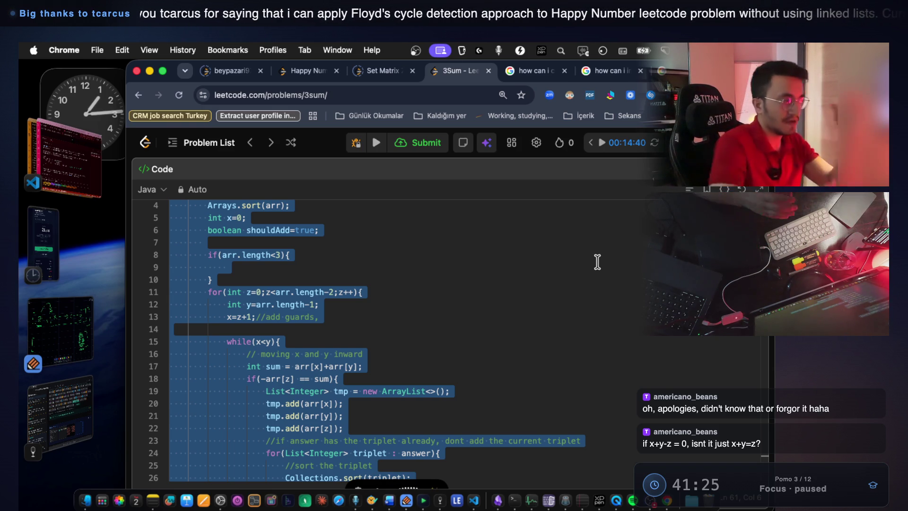
left_click(85, 175)
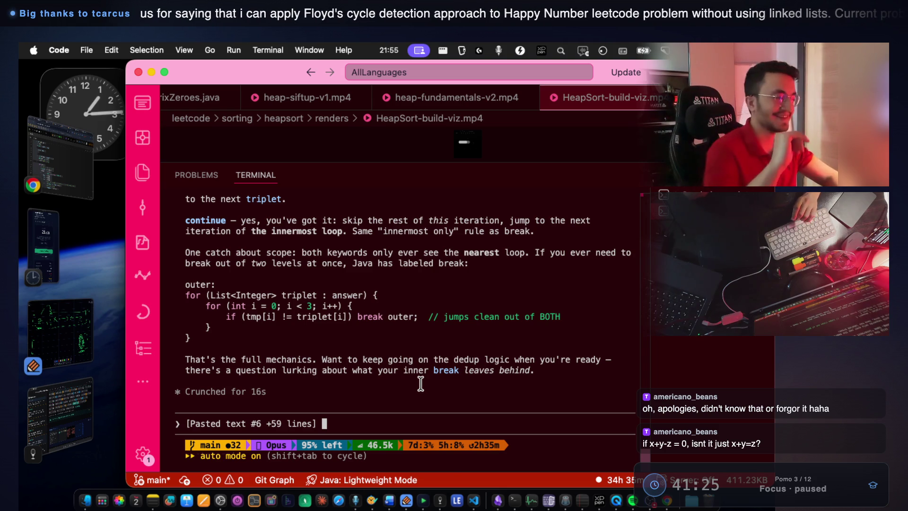
Paste the 59-line 3Sum solution into the Claude Code prompt
key("super+v")
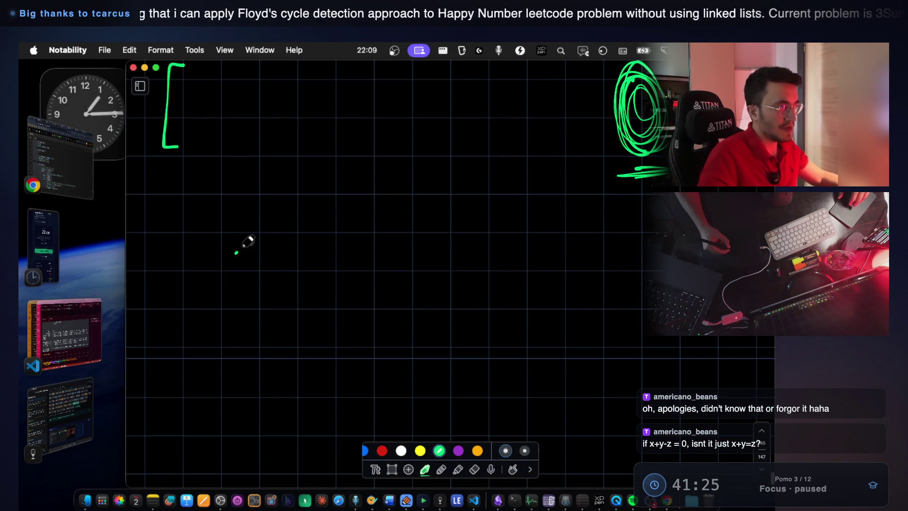
Write x + y + z = 0 in green and draw a box around it
left_click_drag(222, 256, 247, 290)
left_click_drag(245, 246, 220, 288)
left_click_drag(290, 270, 320, 270)
left_click_drag(309, 259, 310, 292)
mouse_move(360, 258)
left_mouse_down()
mouse_move(377, 256)
mouse_move(349, 307)
left_mouse_up()
left_click_drag(399, 274, 422, 272)
left_click_drag(412, 260, 413, 293)
mouse_move(447, 261)
left_mouse_down()
mouse_move(472, 290)
mouse_move(530, 274)
left_mouse_up()
mouse_move(599, 250)
left_mouse_down()
mouse_move(591, 280)
mouse_move(587, 264)
left_mouse_up()
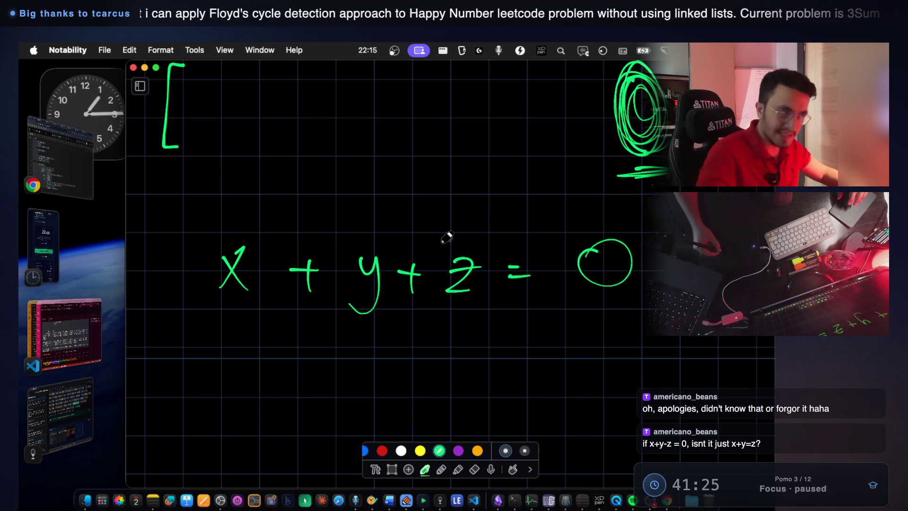
left_click_drag(186, 217, 184, 313)
mouse_move(173, 218)
left_mouse_down()
mouse_move(507, 204)
mouse_move(655, 261)
mouse_move(384, 326)
mouse_move(168, 331)
mouse_move(168, 300)
left_mouse_up()
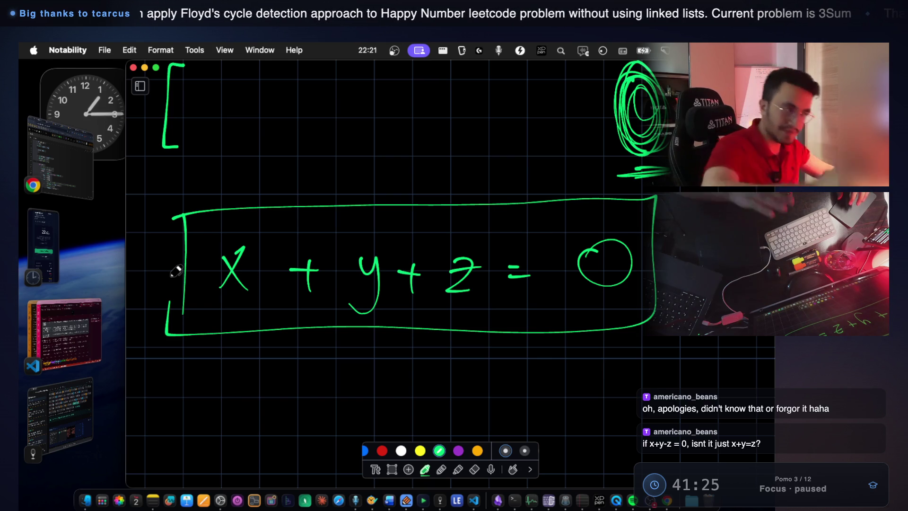
Write x + y = -z below, bracket x + y as Pairs, and double-underline -z
scroll(491, 223, "down", 3)
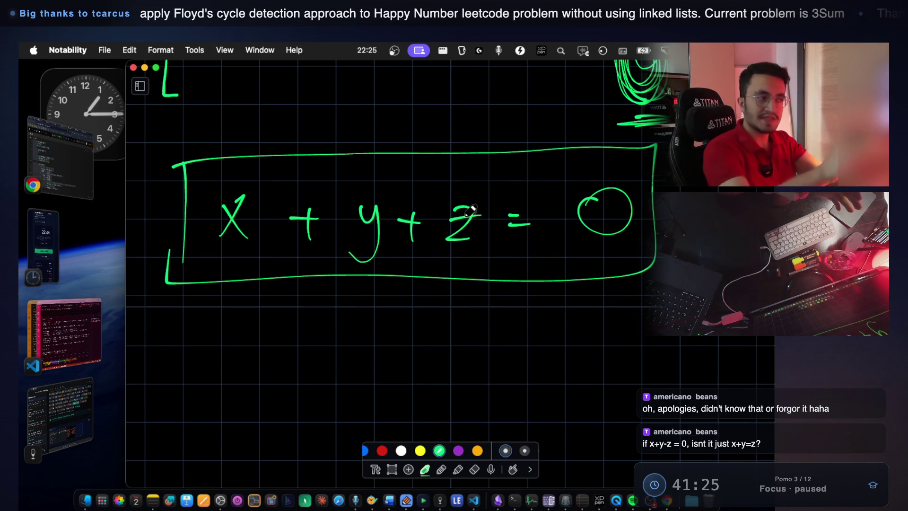
mouse_move(228, 345)
left_mouse_down()
mouse_move(212, 377)
mouse_move(236, 378)
left_mouse_up()
mouse_move(256, 364)
left_mouse_down()
mouse_move(283, 363)
mouse_move(283, 381)
left_mouse_up()
mouse_move(314, 356)
left_mouse_down()
mouse_move(324, 373)
mouse_move(306, 402)
left_mouse_up()
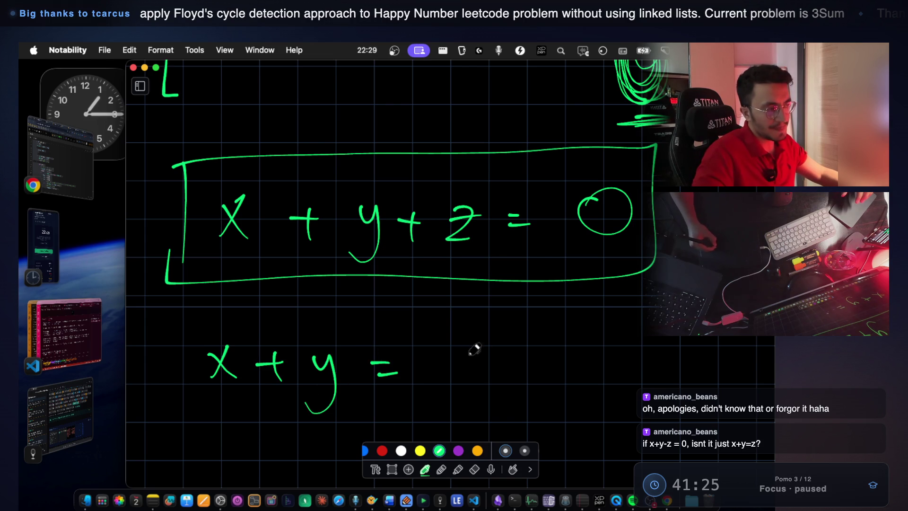
mouse_move(502, 343)
left_mouse_down()
mouse_move(501, 372)
mouse_move(534, 373)
left_mouse_up()
left_click_drag(505, 357, 532, 356)
scroll(482, 278, "down", 4)
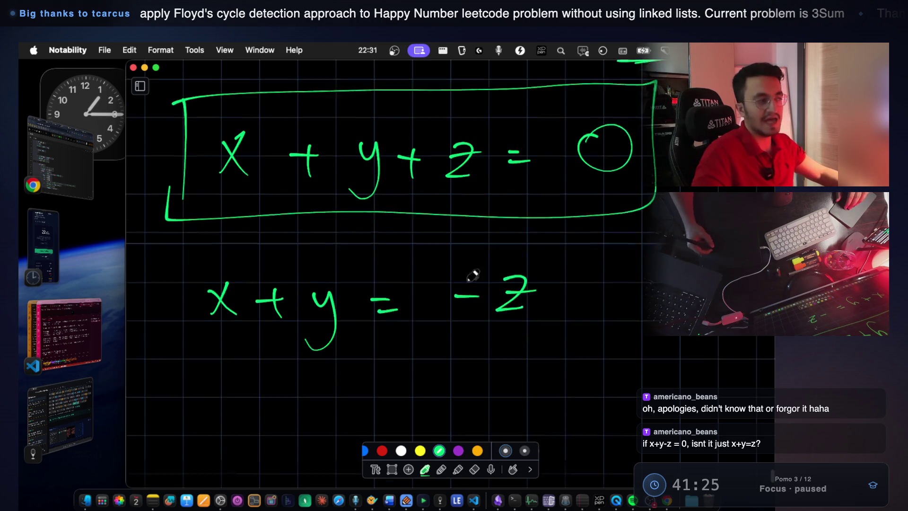
mouse_move(206, 313)
left_mouse_down()
mouse_move(313, 351)
mouse_move(334, 315)
left_mouse_up()
left_click_drag(252, 379, 316, 391)
left_click_drag(326, 374, 325, 399)
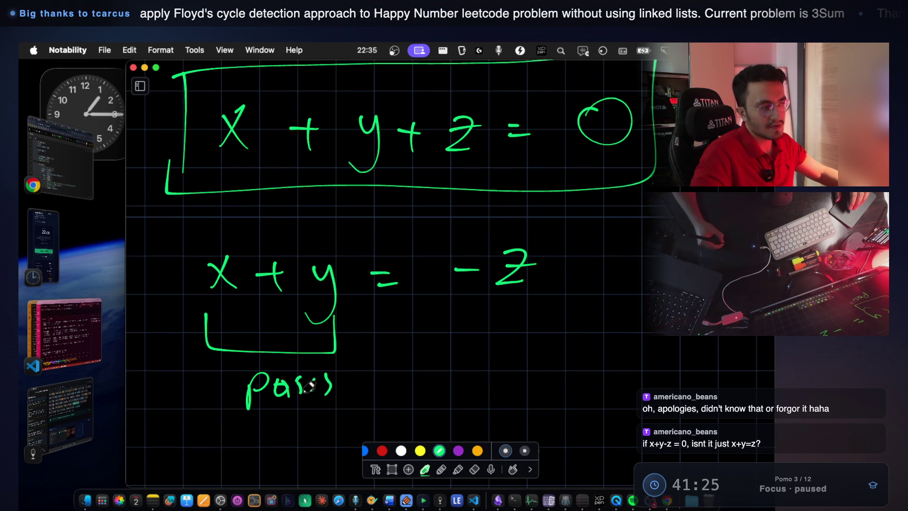
mouse_move(469, 305)
left_mouse_down()
mouse_move(543, 306)
mouse_move(480, 308)
left_mouse_up()
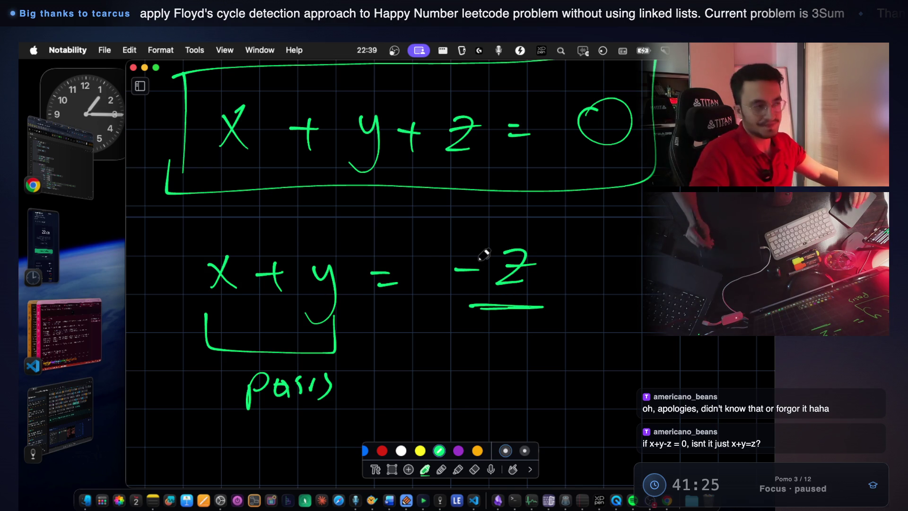
Write '2 sum' under Pairs, box it, and add a curly brace beside it
scroll(396, 254, "down", 3)
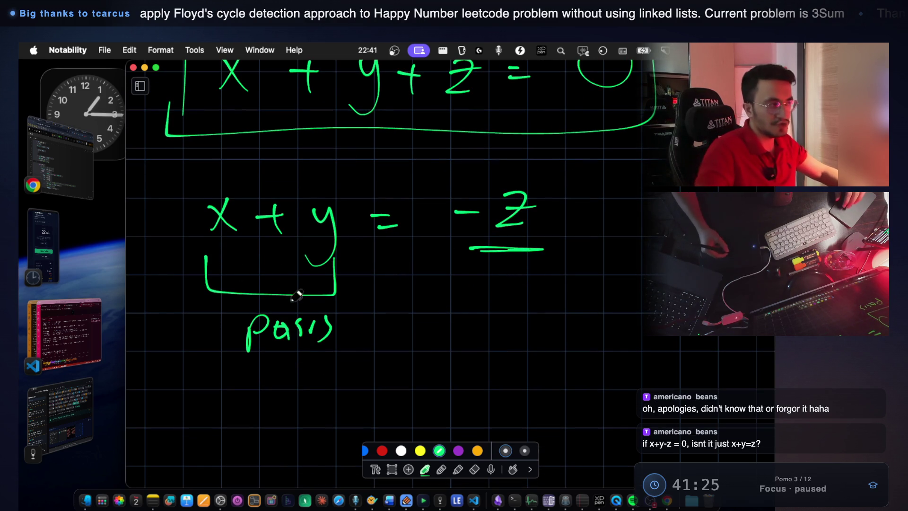
scroll(308, 293, "down", 2)
left_click_drag(268, 341, 297, 371)
left_click_drag(337, 339, 328, 364)
left_click_drag(378, 346, 396, 359)
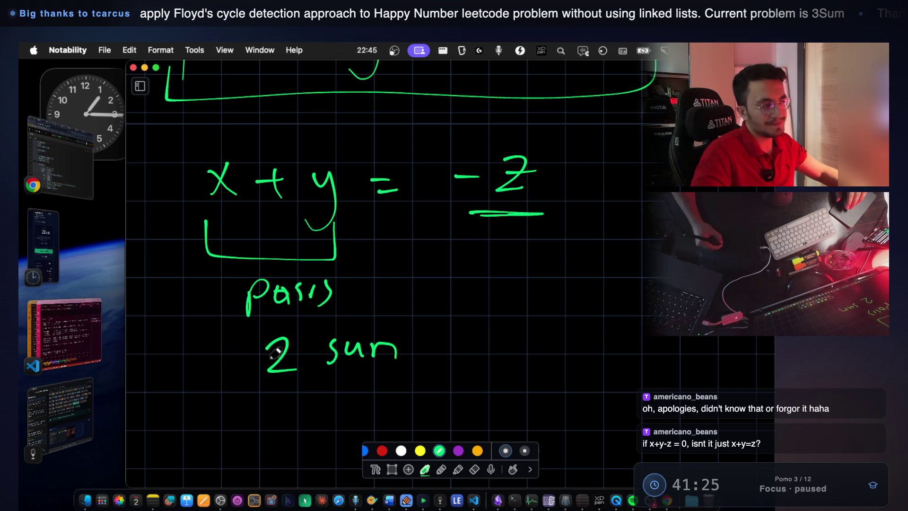
mouse_move(252, 331)
left_mouse_down()
mouse_move(406, 373)
mouse_move(243, 385)
left_mouse_up()
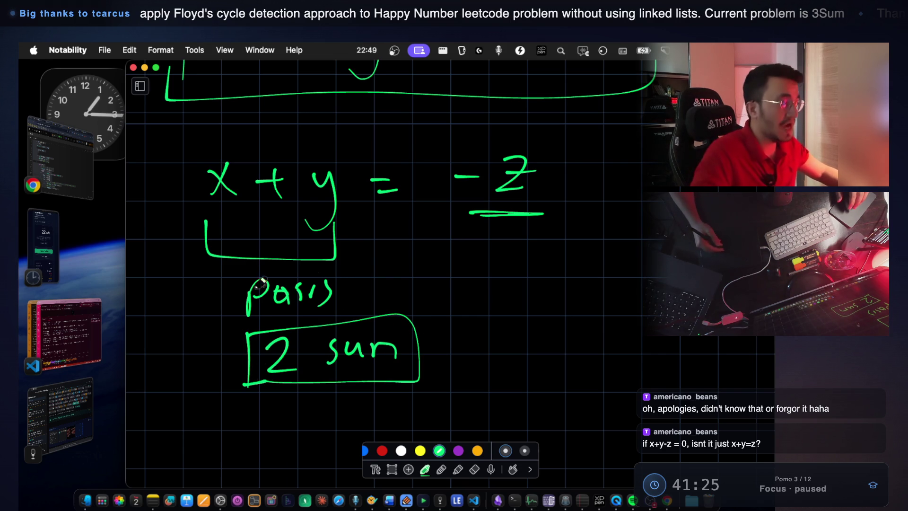
mouse_move(428, 299)
left_mouse_down()
mouse_move(441, 334)
mouse_move(427, 399)
left_mouse_up()
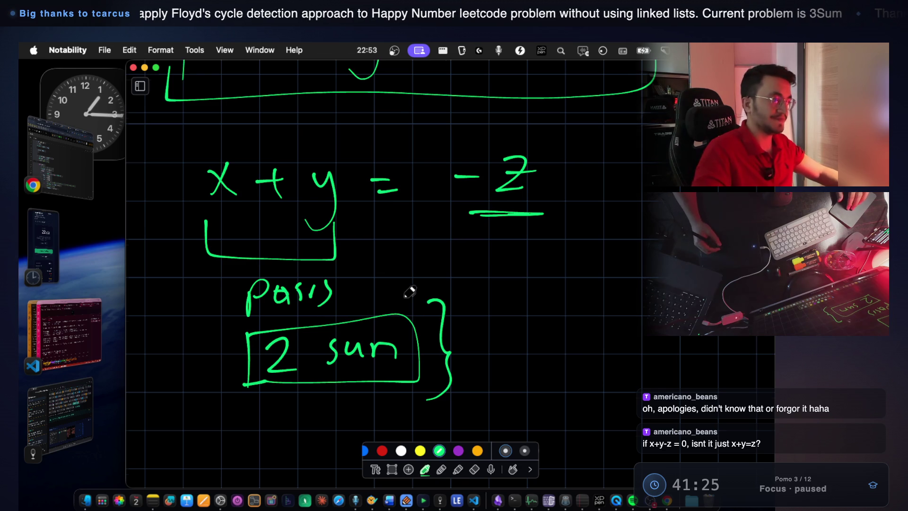
scroll(405, 284, "up", 2)
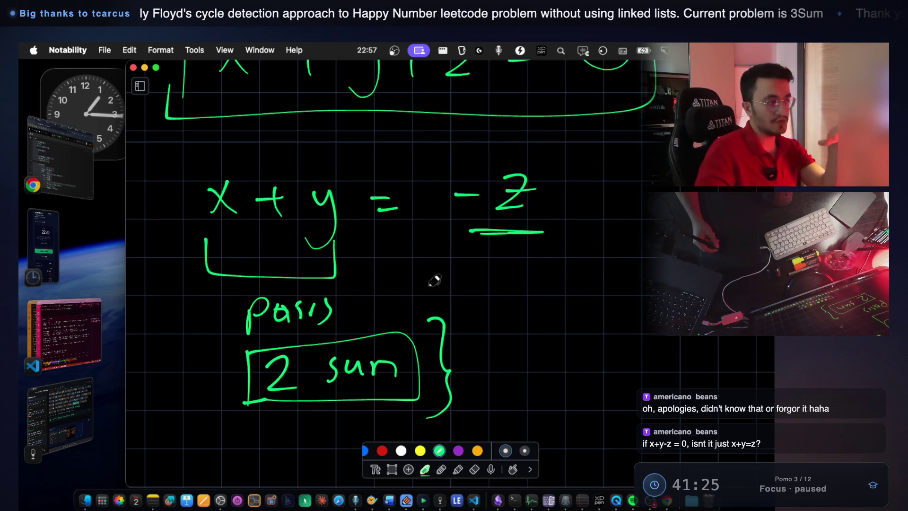
scroll(439, 237, "up", 5)
scroll(375, 202, "up", 2)
Handwrite the heading ORIGINAL above the boxed equation, then bring the LeetCode 3Sum code forward
left_click_drag(255, 187, 258, 169)
left_click_drag(339, 180, 355, 203)
left_click_drag(372, 156, 374, 201)
mouse_move(420, 163)
left_mouse_down()
mouse_move(417, 192)
mouse_move(428, 204)
mouse_move(470, 160)
left_mouse_up()
mouse_move(484, 176)
left_mouse_down()
mouse_move(482, 193)
mouse_move(496, 190)
left_mouse_up()
left_click_drag(484, 182, 497, 178)
left_click_drag(503, 168, 518, 190)
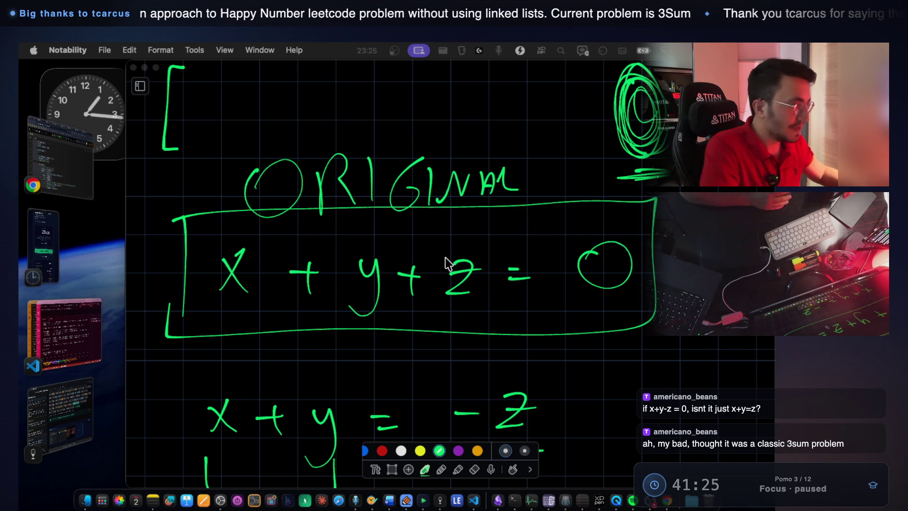
left_click(76, 168)
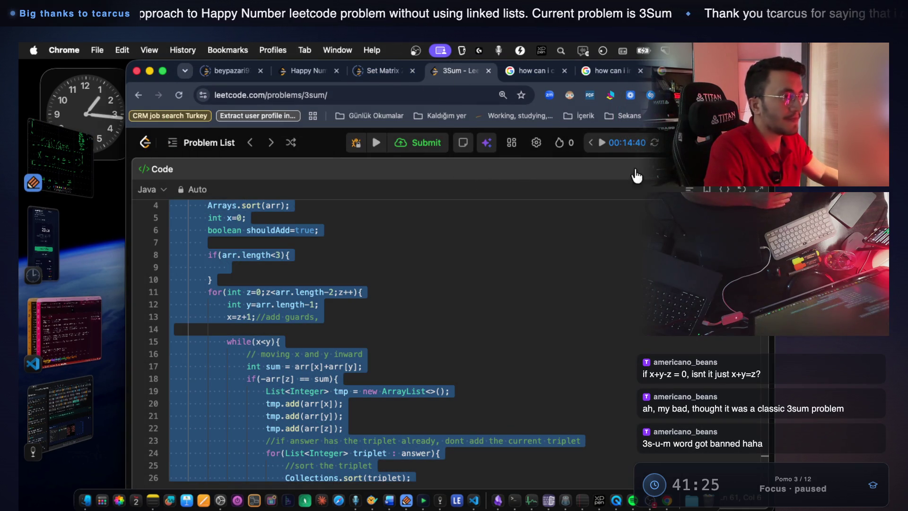
Restore LeetCode's split layout with the 3Sum description beside the code, then return to VS Code
left_click(751, 186)
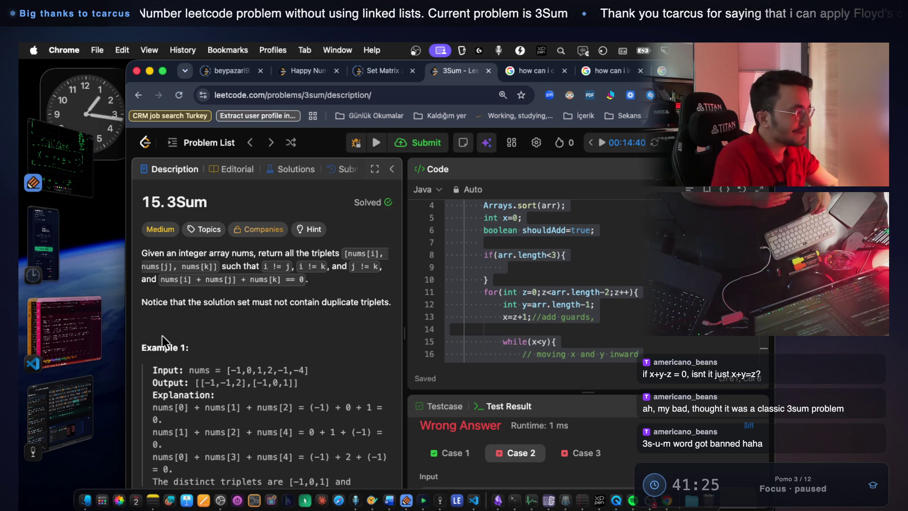
left_click(63, 331)
scroll(387, 326, "up", 3)
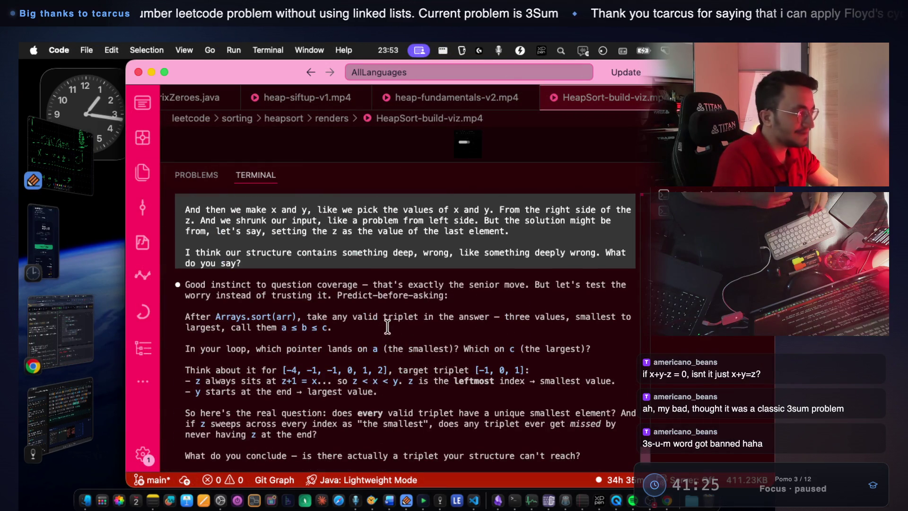
Highlight Claude's phrases about sorting the array and covering any valid triplet while reading
scroll(317, 312, "down", 1)
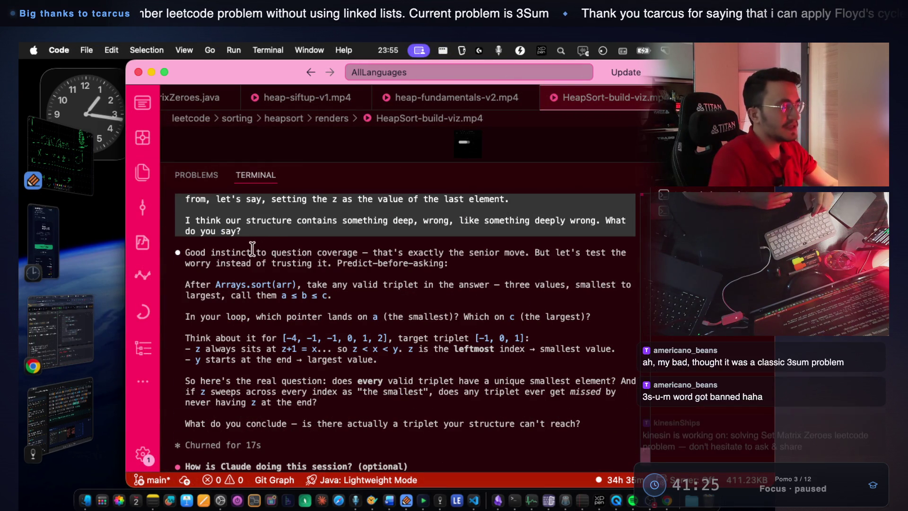
left_click_drag(251, 252, 345, 252)
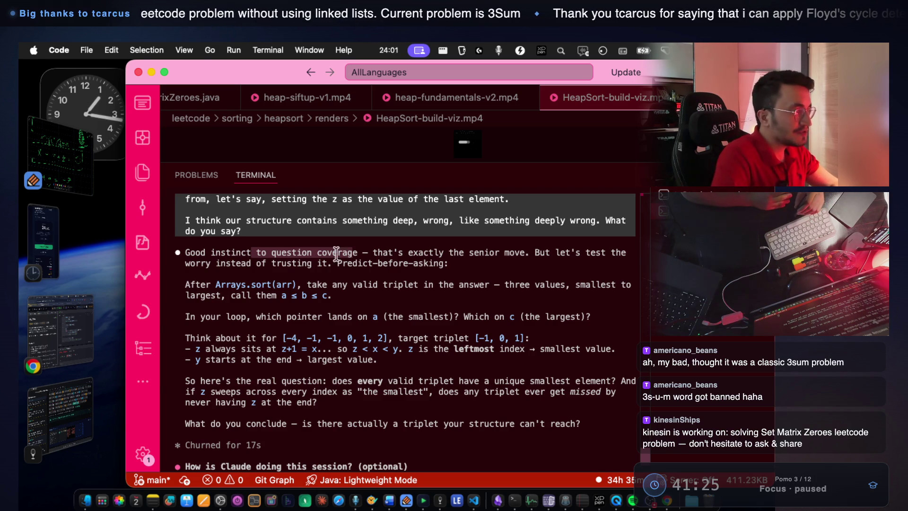
left_click_drag(374, 253, 551, 259)
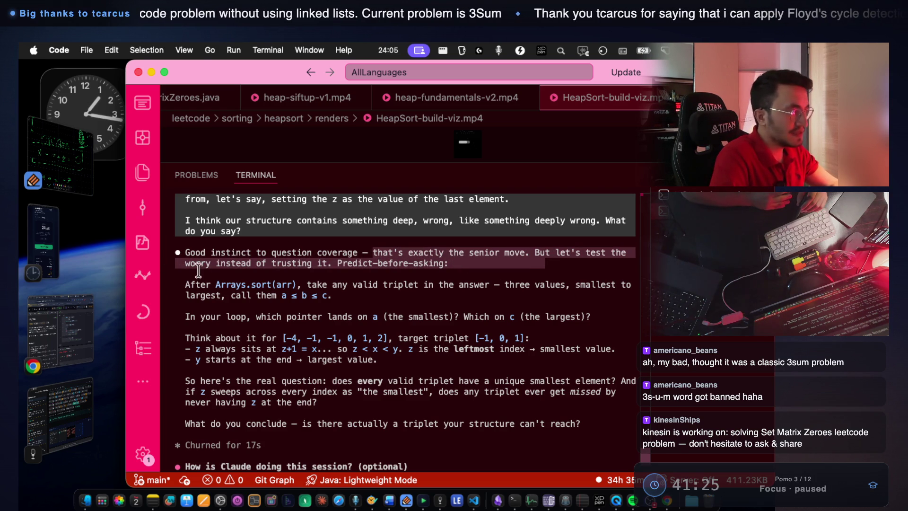
left_click_drag(226, 269, 315, 261)
left_click(372, 260)
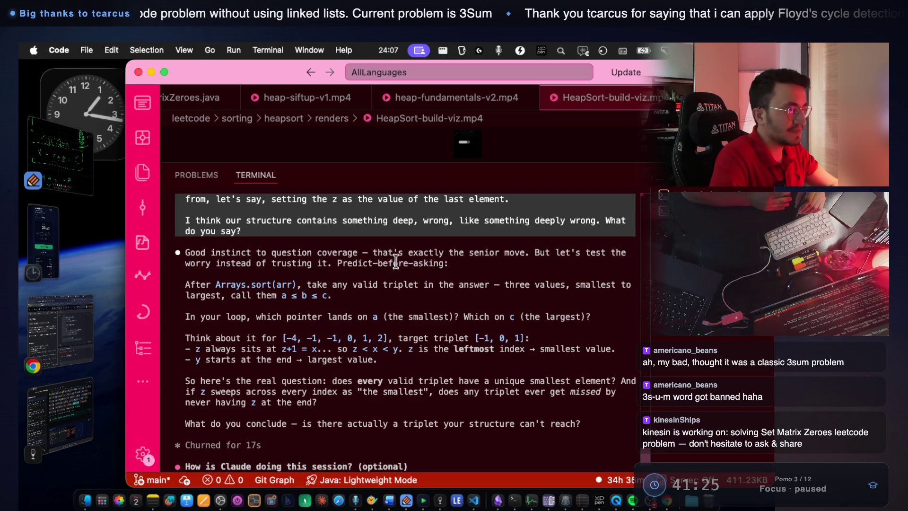
left_click_drag(188, 286, 362, 279)
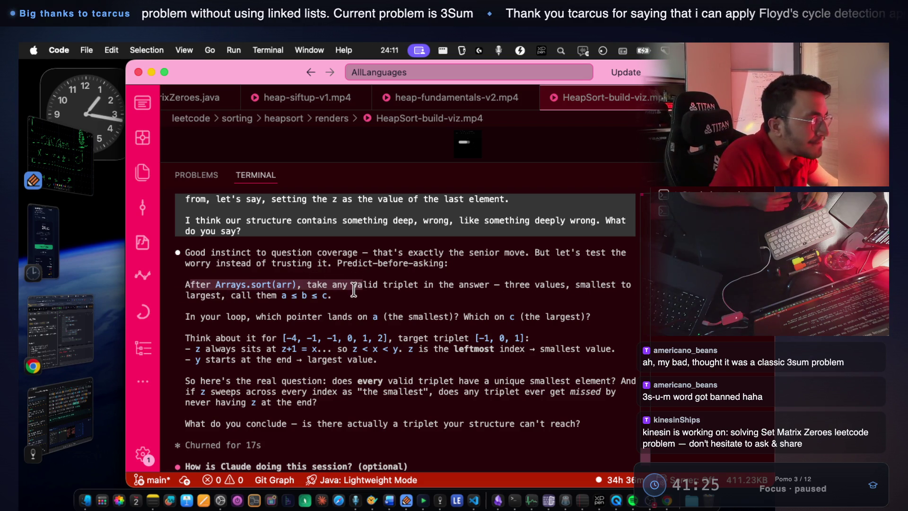
left_click(353, 288)
left_click_drag(306, 284, 395, 284)
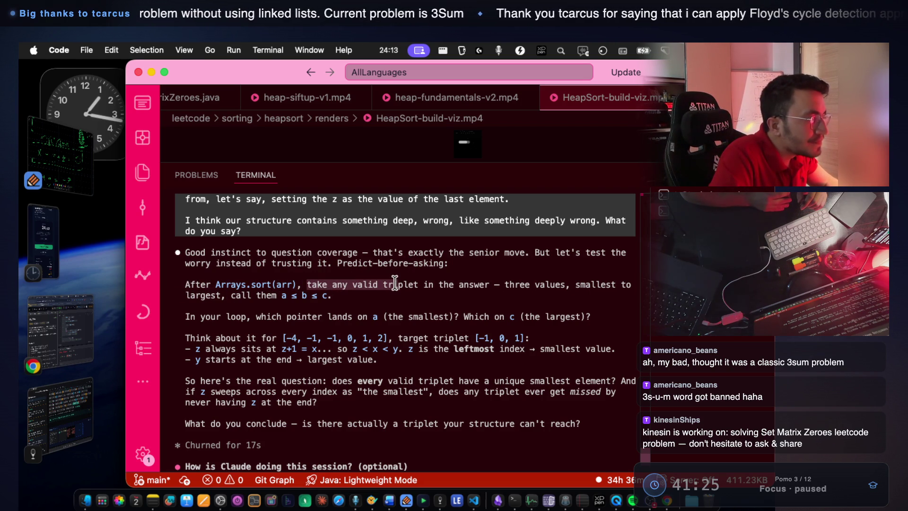
left_click(384, 288)
left_click_drag(332, 285, 610, 285)
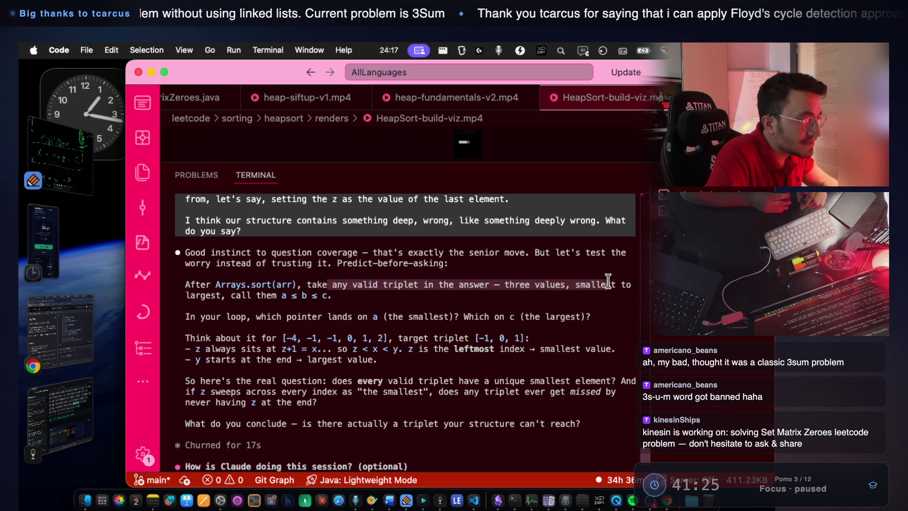
Highlight the a ≤ b ≤ c part, the pointer question, the example array and where z sits
left_click_drag(216, 298, 319, 303)
left_click_drag(216, 317, 352, 316)
left_click(302, 317)
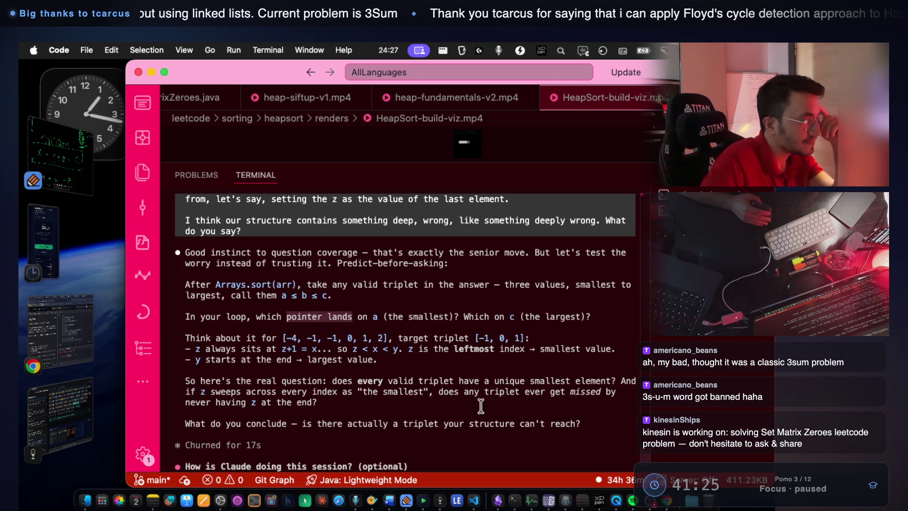
left_click(293, 381)
left_click_drag(282, 337, 535, 334)
left_click_drag(201, 349, 306, 348)
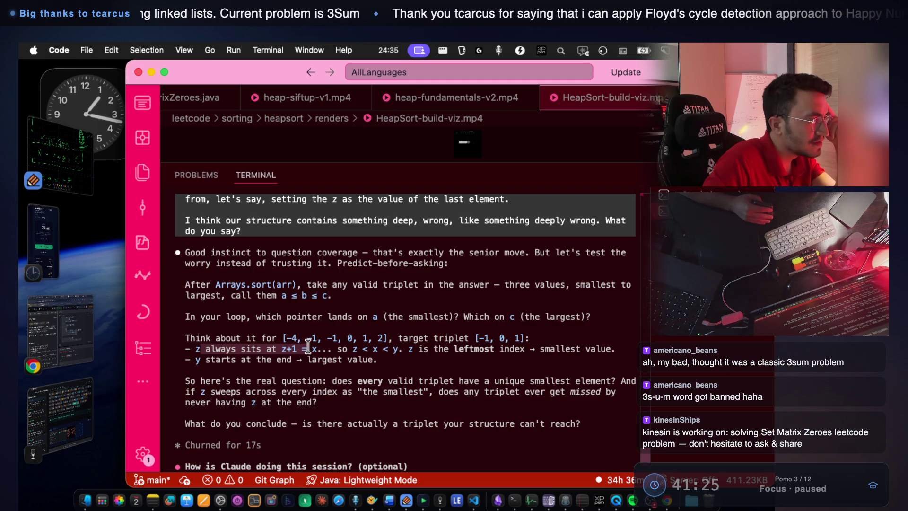
left_click_drag(316, 349, 587, 348)
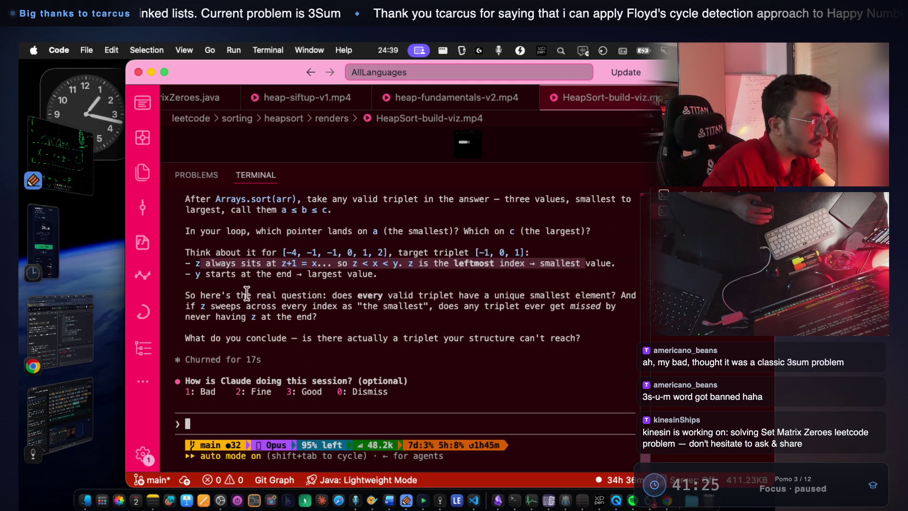
Highlight the questions on a unique smallest element and z sweeping every index, then open Notes With Audio And Video
left_click_drag(246, 295, 283, 295)
left_click_drag(398, 295, 612, 295)
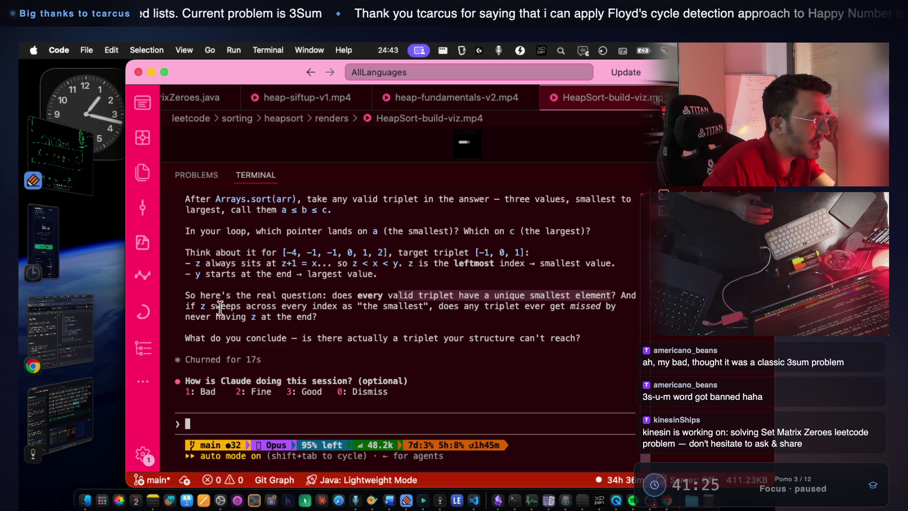
left_click_drag(179, 306, 377, 306)
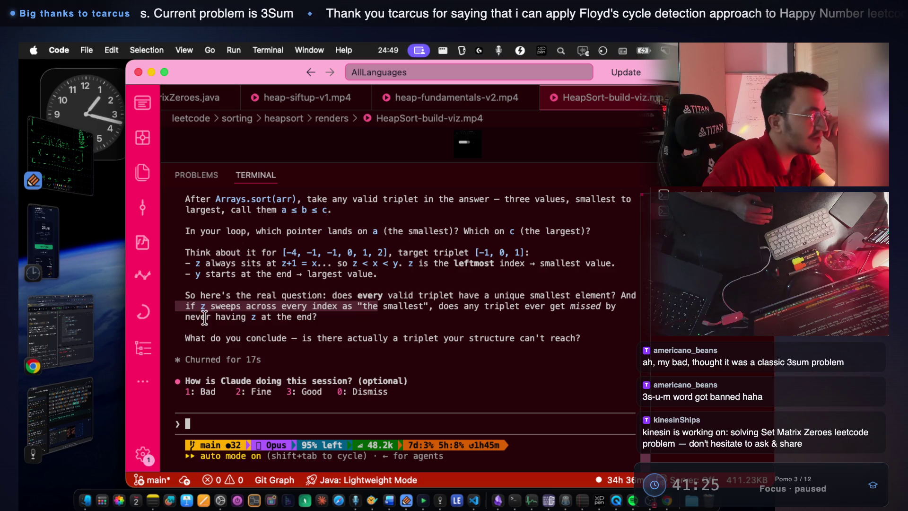
left_click_drag(205, 317, 282, 318)
left_click_drag(186, 338, 285, 337)
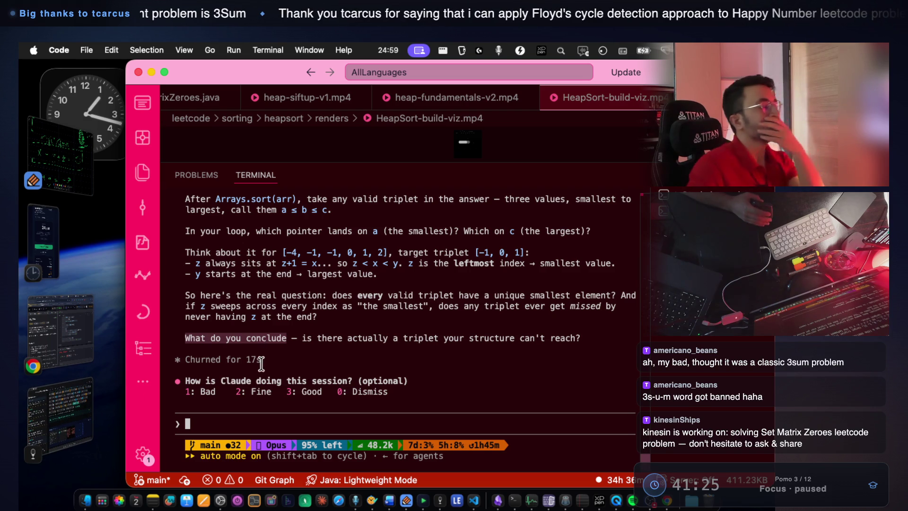
scroll(308, 350, "up", 4)
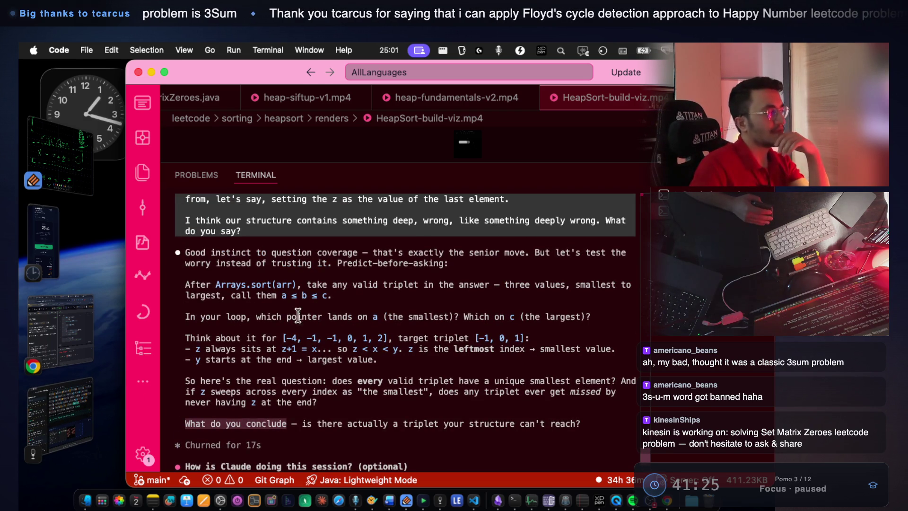
left_click_drag(257, 316, 348, 316)
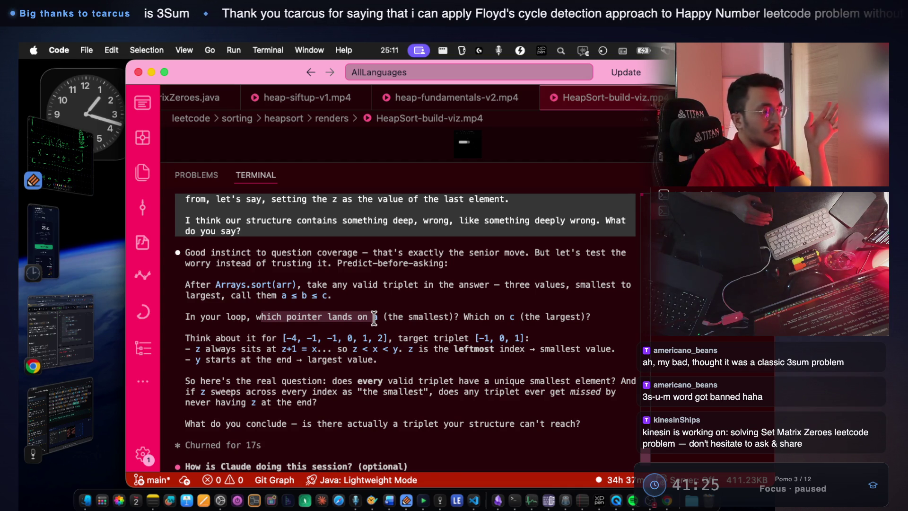
left_click(439, 508)
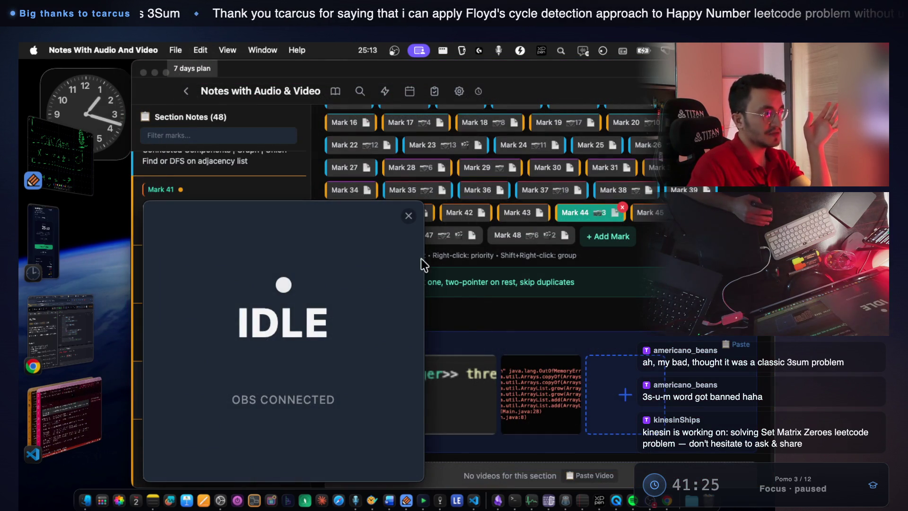
Dismiss the idle notice, review Edit Distance Mark 43, reopen 3Sum Mark 44, then return to VS Code
left_click(416, 215)
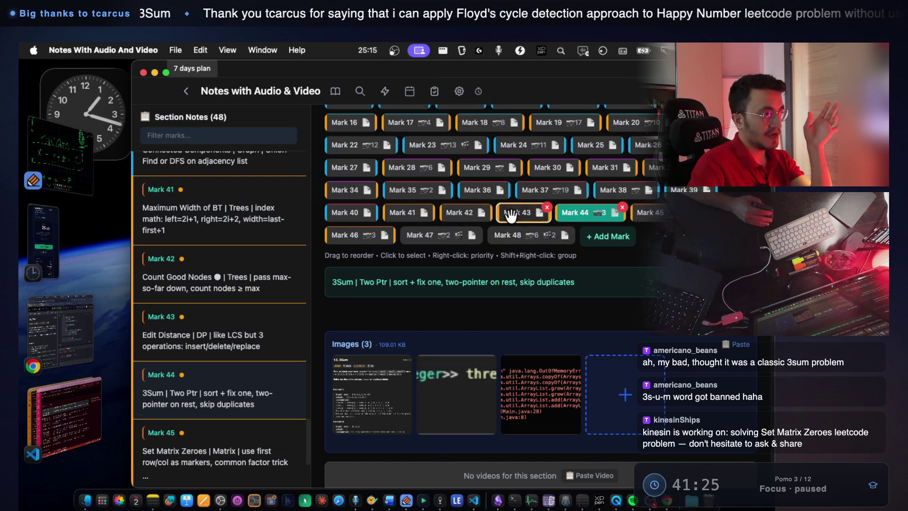
left_click(520, 215)
left_click_drag(392, 283, 526, 284)
left_click(585, 217)
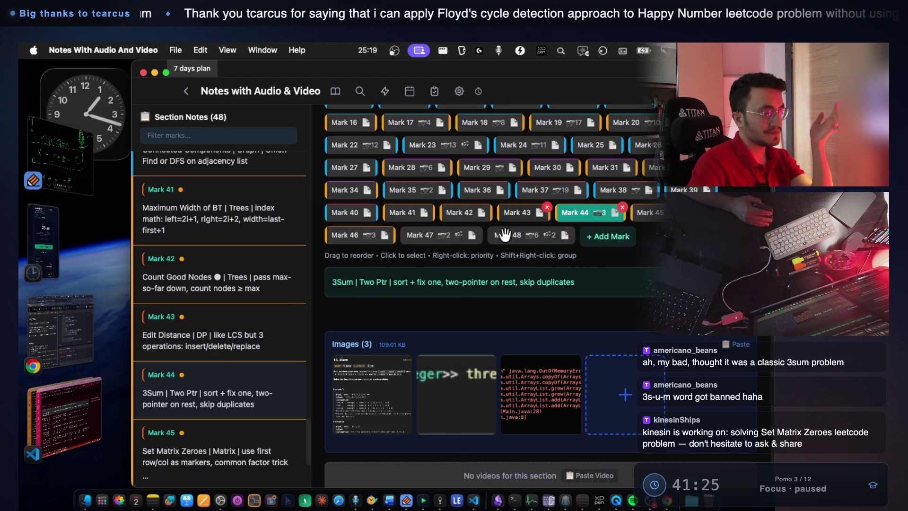
left_click(44, 397)
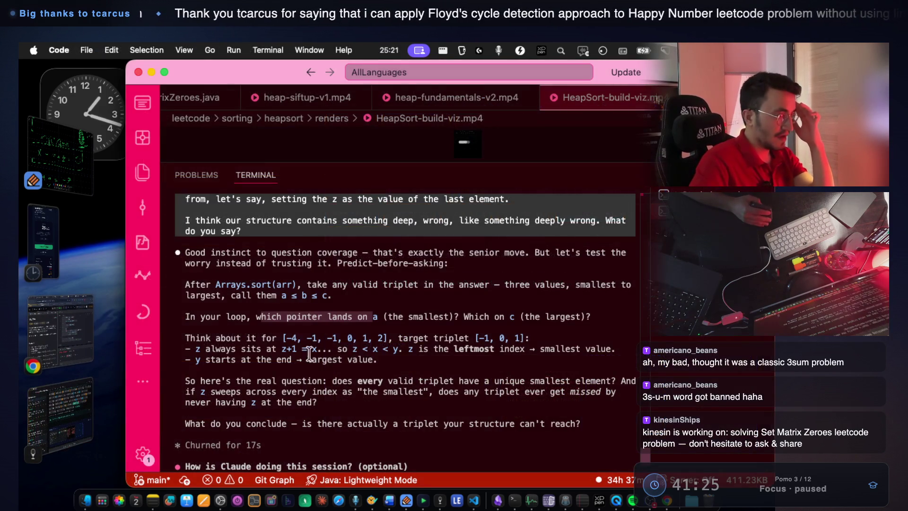
Select and copy the entire 3Sum solution from the LeetCode editor
scroll(430, 350, "down", 3)
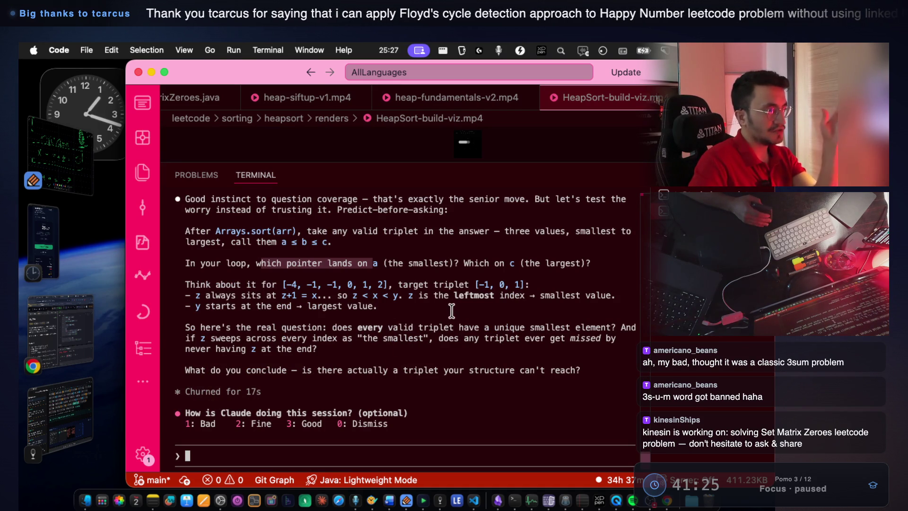
left_click(46, 319)
scroll(540, 291, "up", 2)
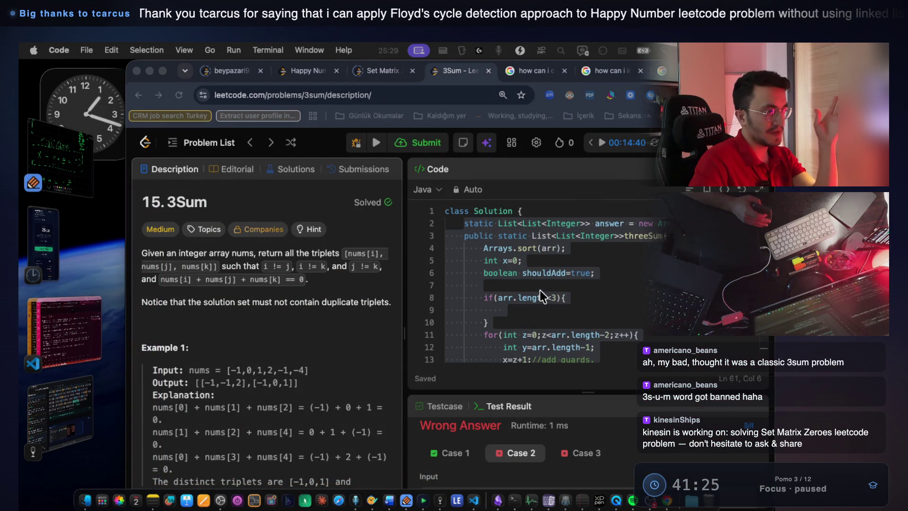
left_click(574, 305)
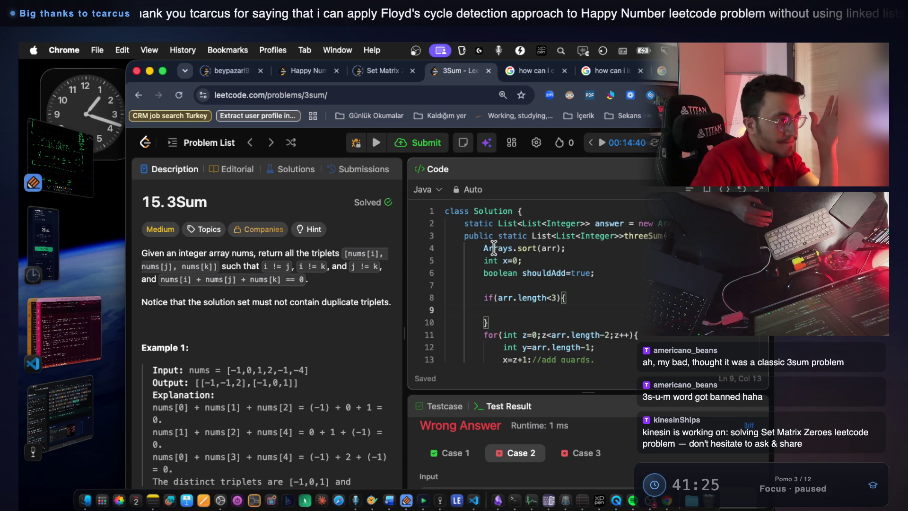
left_click(525, 260)
scroll(585, 295, "down", 5)
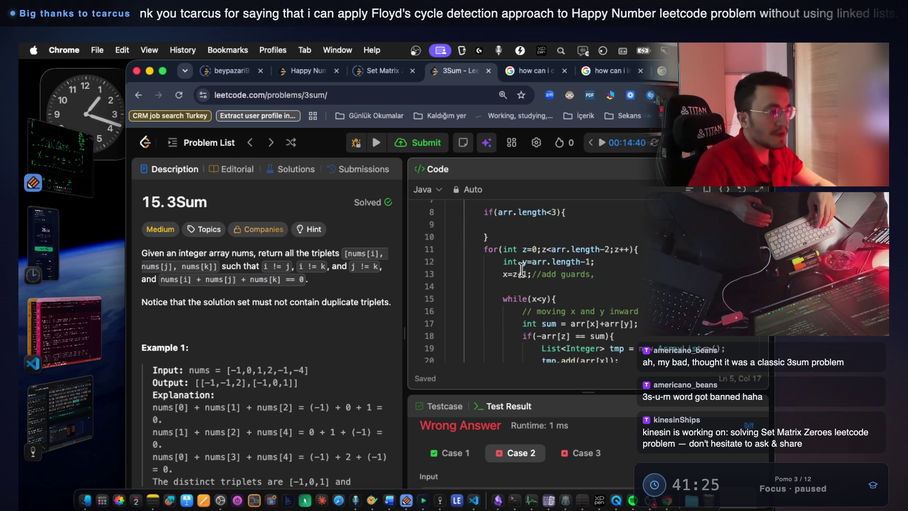
scroll(586, 295, "down", 3)
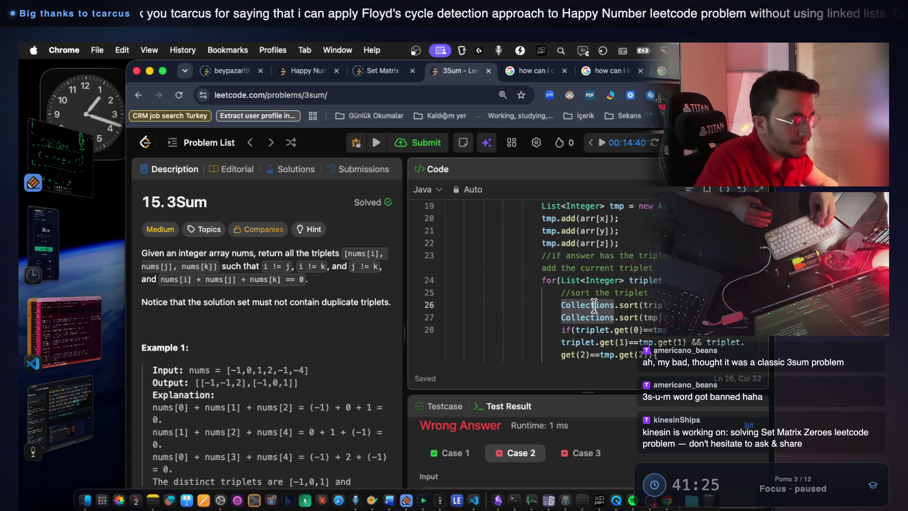
key("super+a")
key("super+c")
Paste the 61-line solution into Claude's prompt, checking it against the LeetCode page
left_click(72, 313)
key("super+v")
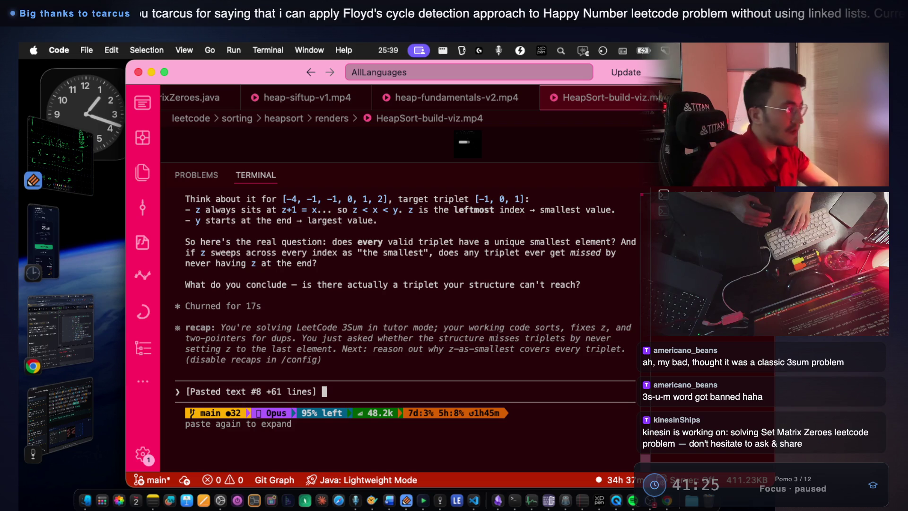
scroll(442, 333, "up", 5)
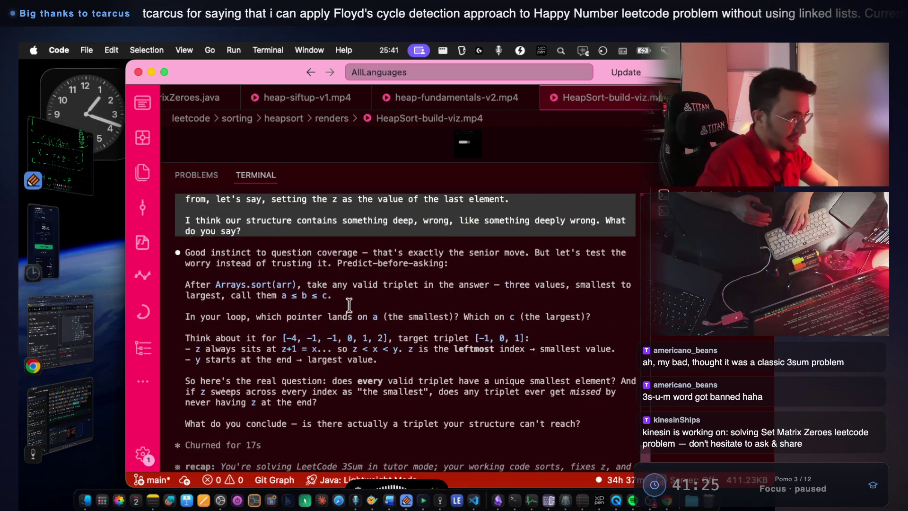
scroll(349, 305, "down", 5)
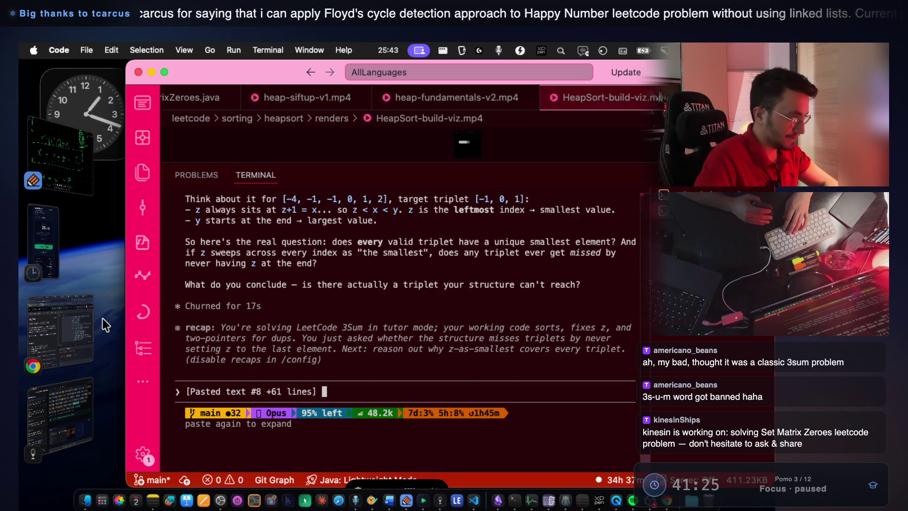
left_click(84, 325)
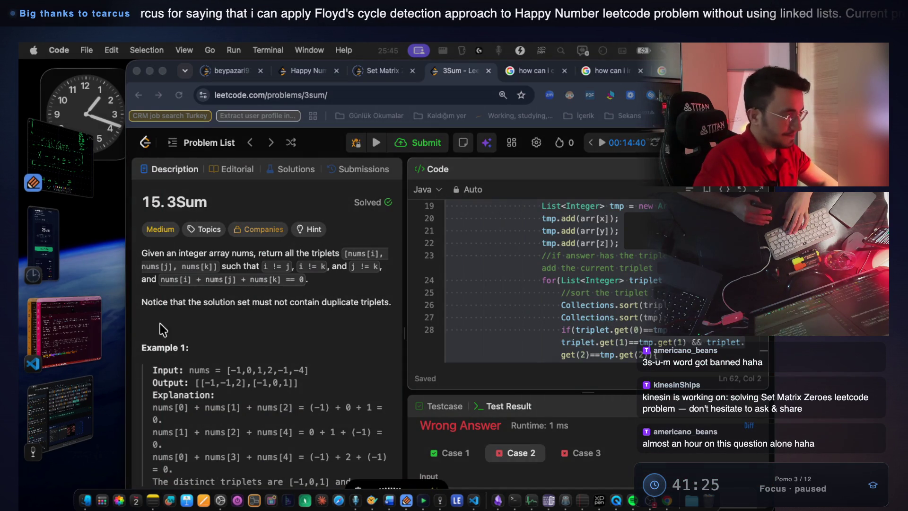
left_click(78, 322)
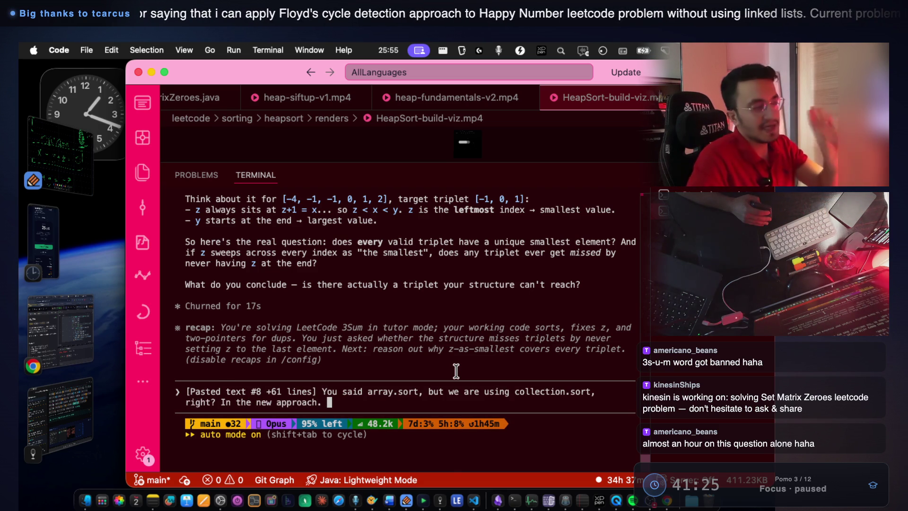
Send the sorting question and highlight Claude's explanation that the two sorts differ
key("Return")
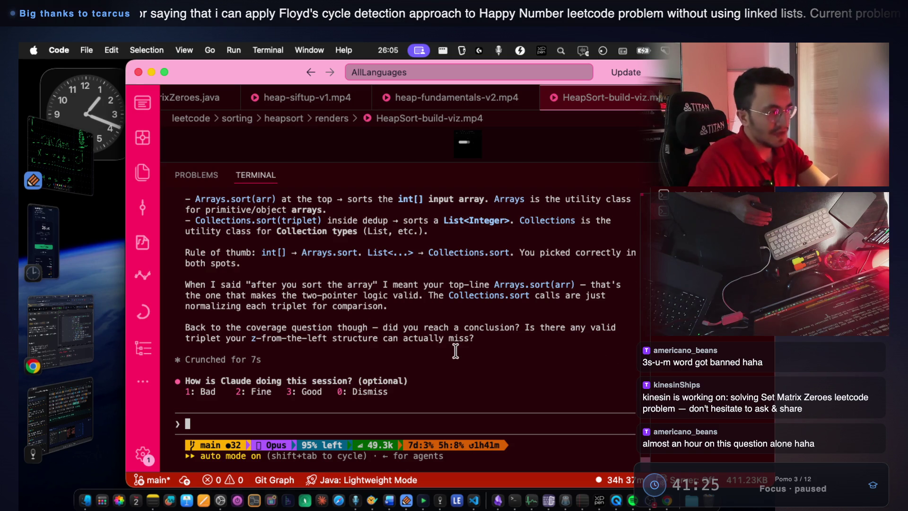
scroll(456, 351, "up", 2)
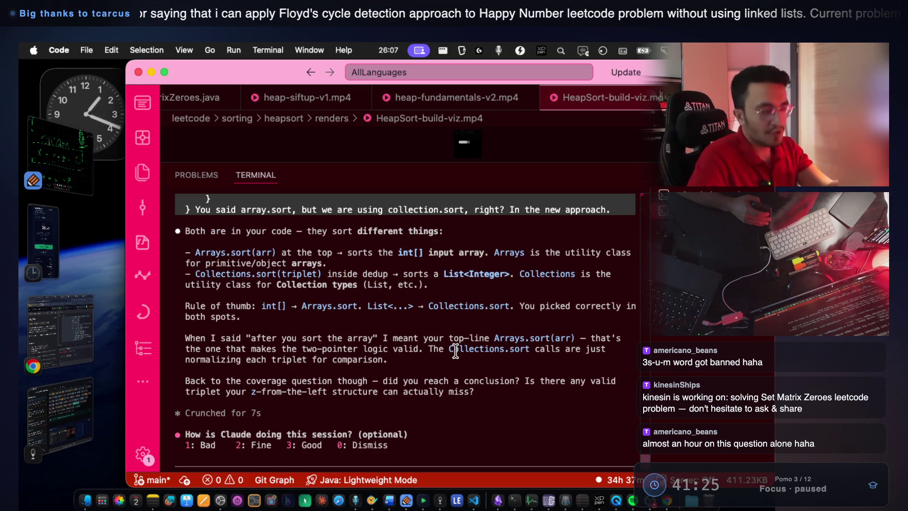
left_click_drag(240, 231, 434, 231)
mouse_move(282, 252)
left_mouse_down()
mouse_move(604, 253)
mouse_move(480, 261)
left_mouse_up()
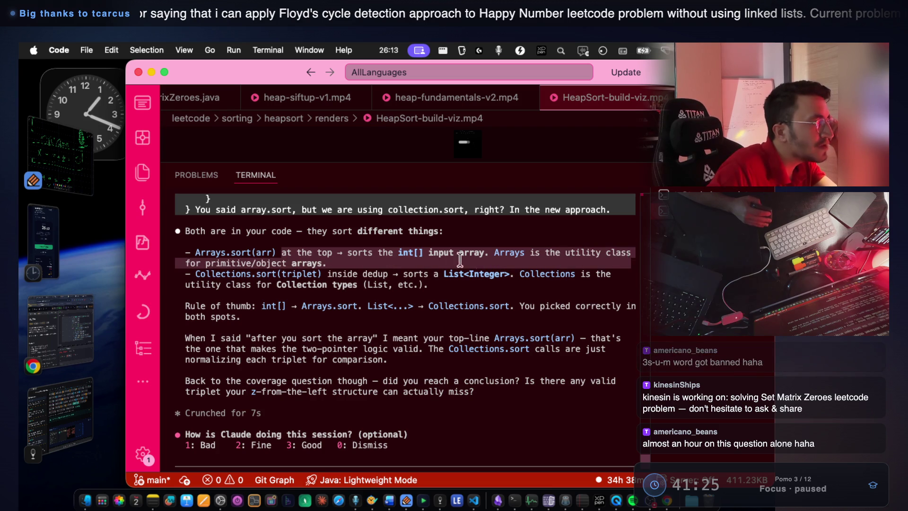
left_click(315, 266)
Check the Arrays.sort(arr) line in the LeetCode solution, then return to the Claude terminal
left_click(109, 325)
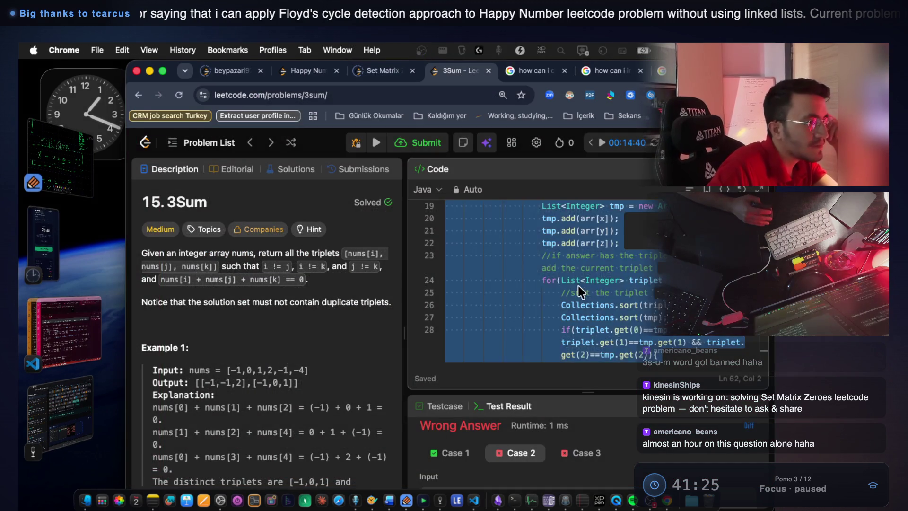
scroll(578, 286, "up", 5)
left_click(578, 286)
left_click_drag(567, 248, 483, 252)
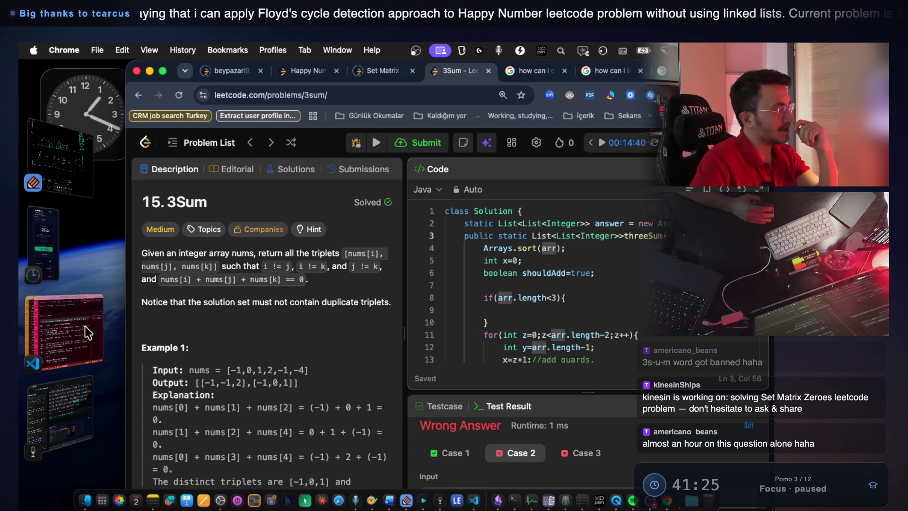
left_click(65, 331)
Highlight Claude's notes on both sort calls, Collection types, the rule of thumb and coverage question, then open Word
mouse_move(292, 253)
left_mouse_down()
mouse_move(350, 257)
mouse_move(423, 283)
left_mouse_up()
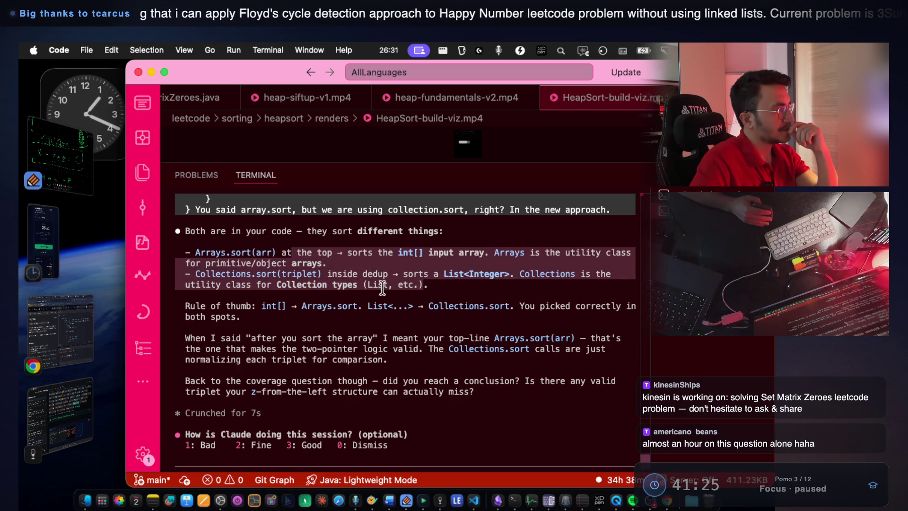
left_click(350, 273)
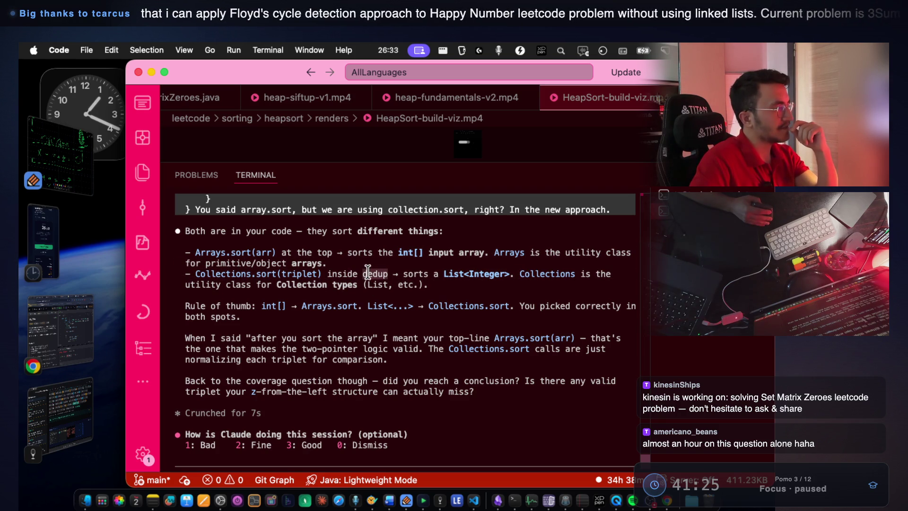
left_click_drag(248, 285, 403, 285)
left_click_drag(186, 306, 600, 306)
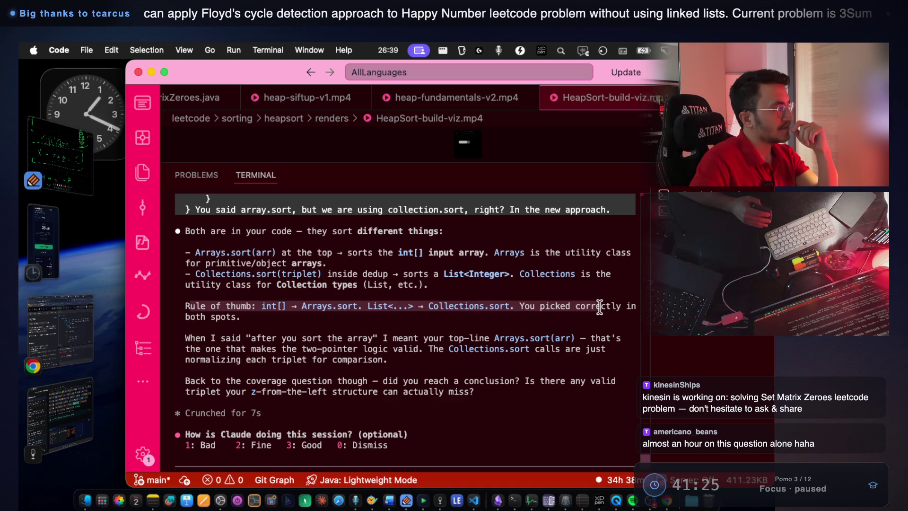
left_click_drag(221, 284, 582, 285)
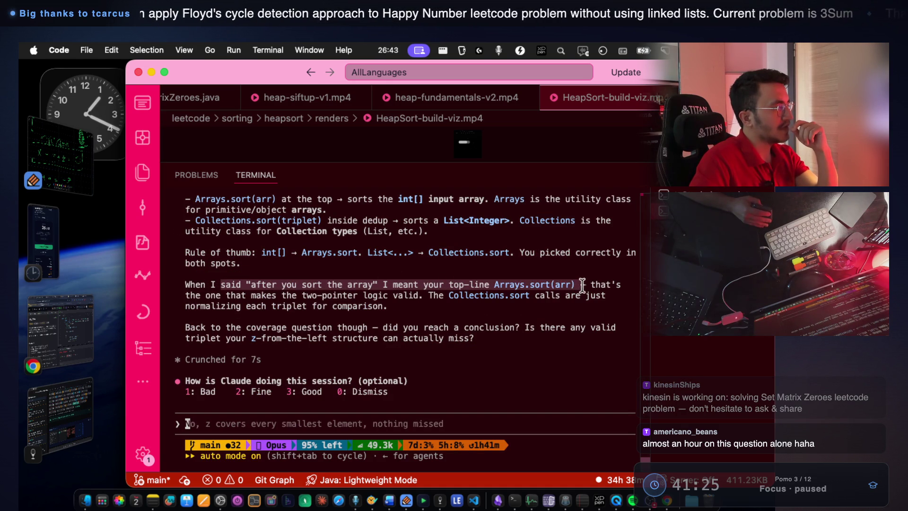
mouse_move(214, 326)
left_mouse_down()
mouse_move(356, 326)
mouse_move(246, 327)
left_mouse_up()
left_click(333, 326)
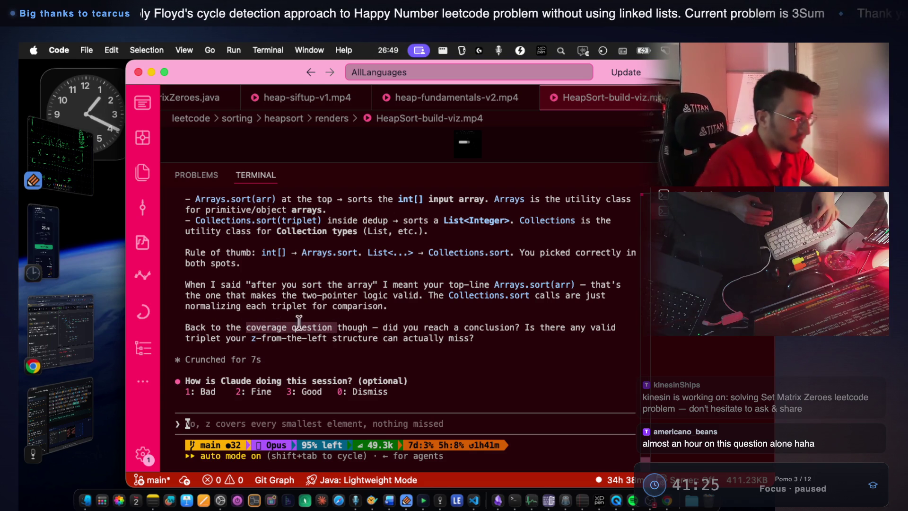
left_click(387, 502)
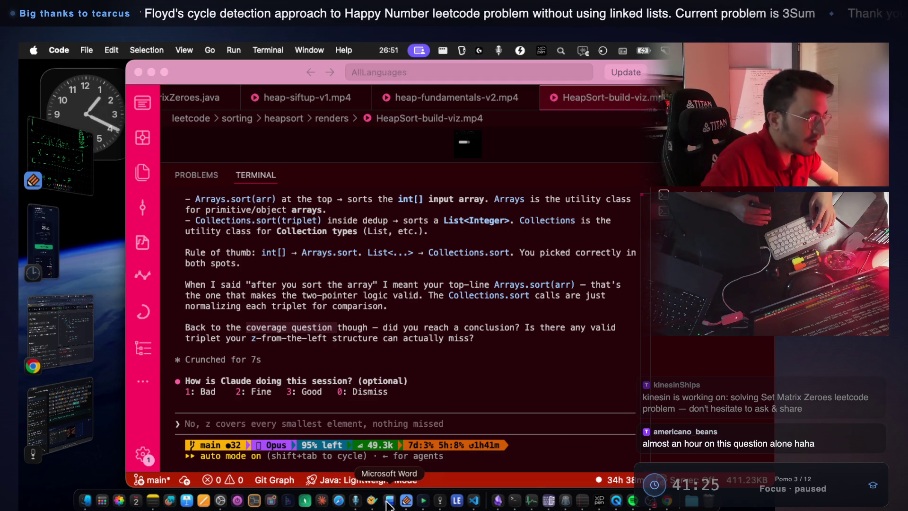
scroll(417, 339, "down", 10)
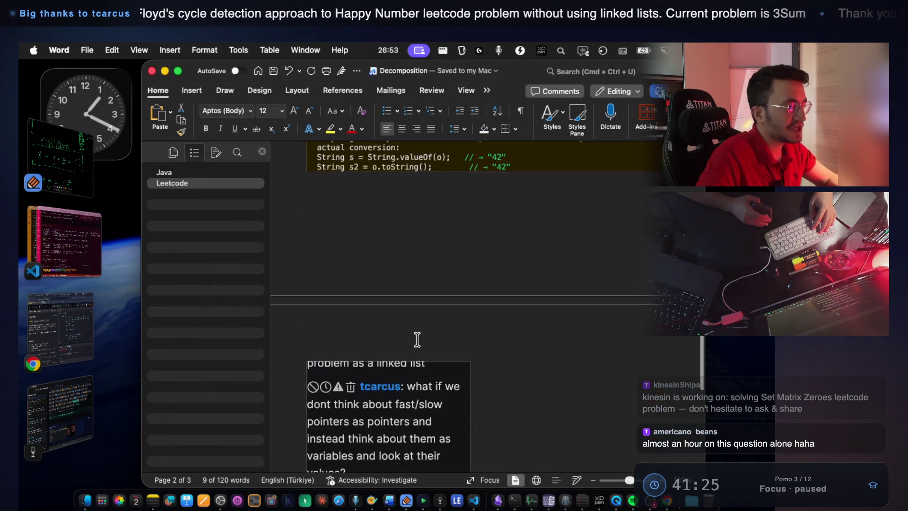
Add 'coverage question,edge cases' on a new line under the Leetcode question, then return to VS Code
scroll(418, 340, "down", 10)
scroll(476, 286, "up", 1)
left_click(565, 260)
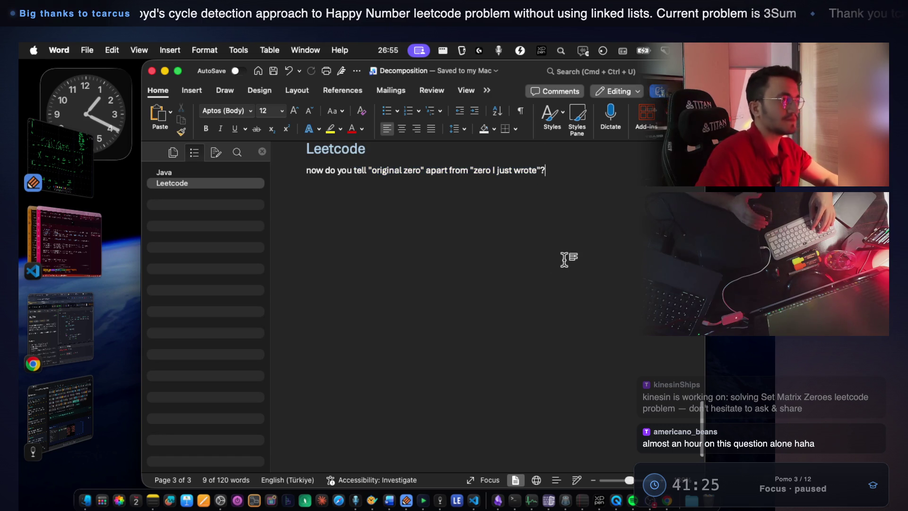
key("Return")
key("Return")
type("coverage question,edge cases")
key("Return")
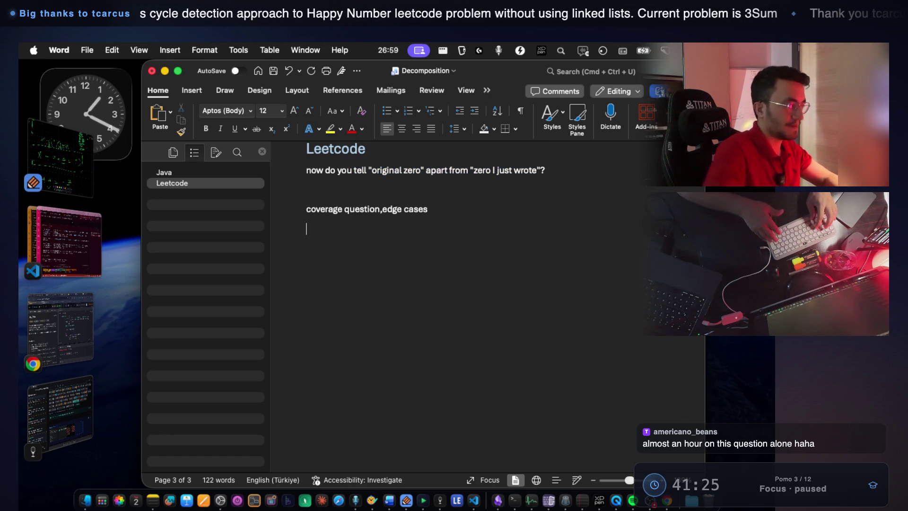
key("super+Tab")
left_click(377, 340)
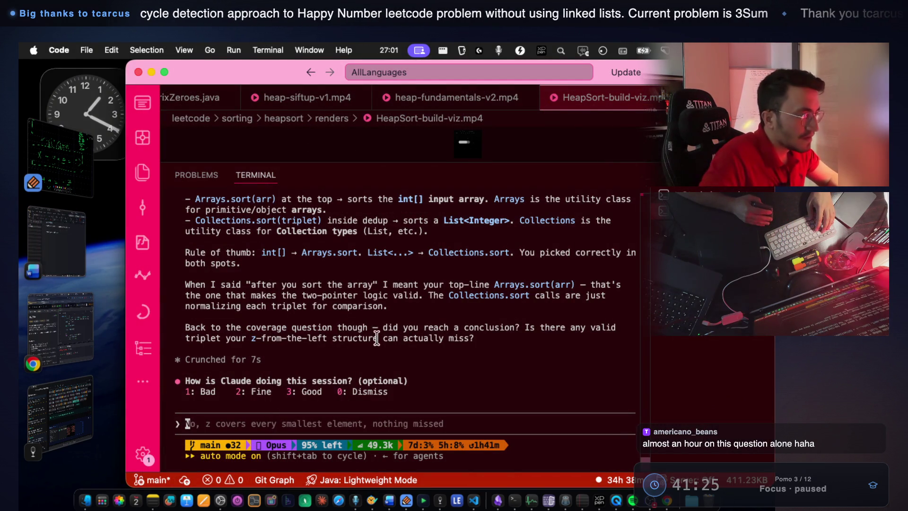
left_click_drag(377, 326, 482, 326)
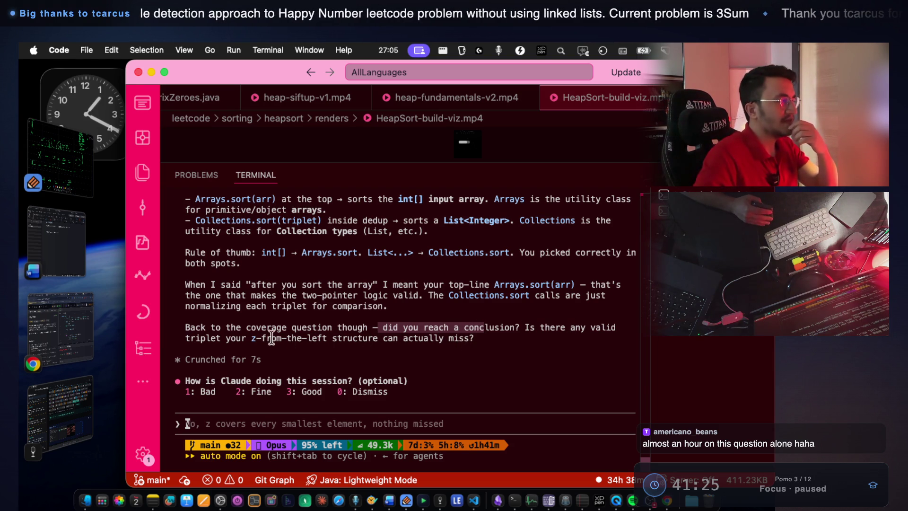
left_click_drag(222, 338, 476, 340)
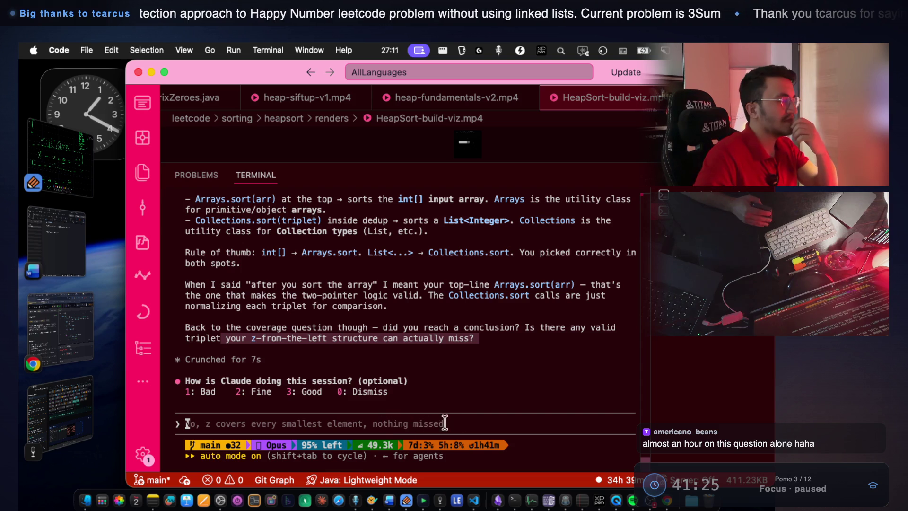
left_click_drag(402, 327, 494, 327)
left_click(468, 357)
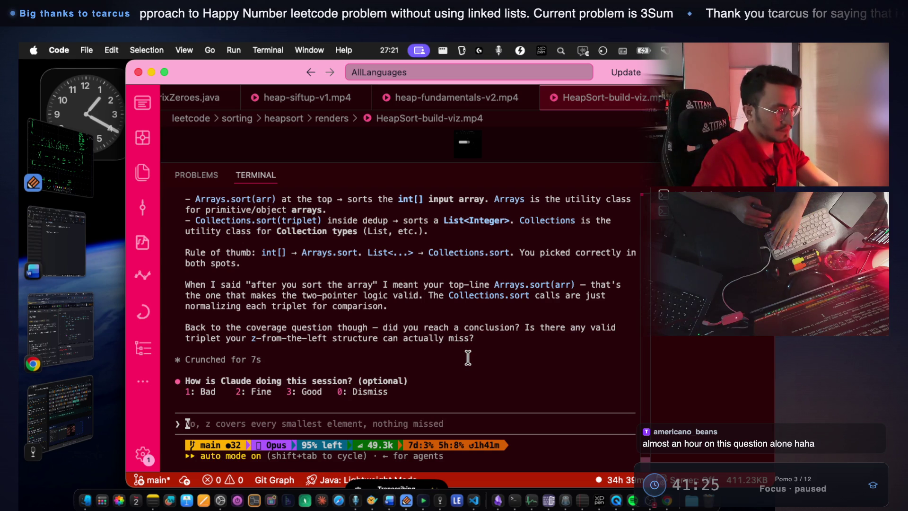
key("Return")
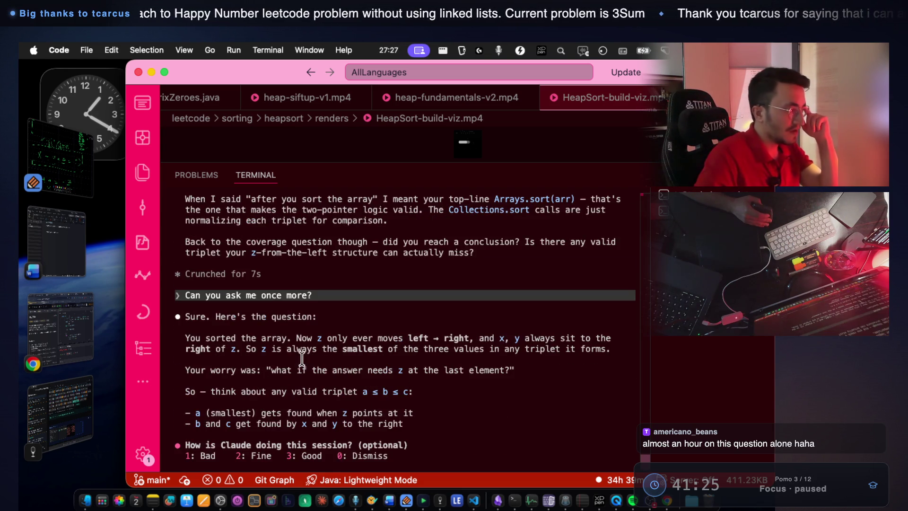
Highlight Claude's restated points: z moves left to right, stays smallest, and how a, b, c are found
left_click_drag(208, 340, 611, 338)
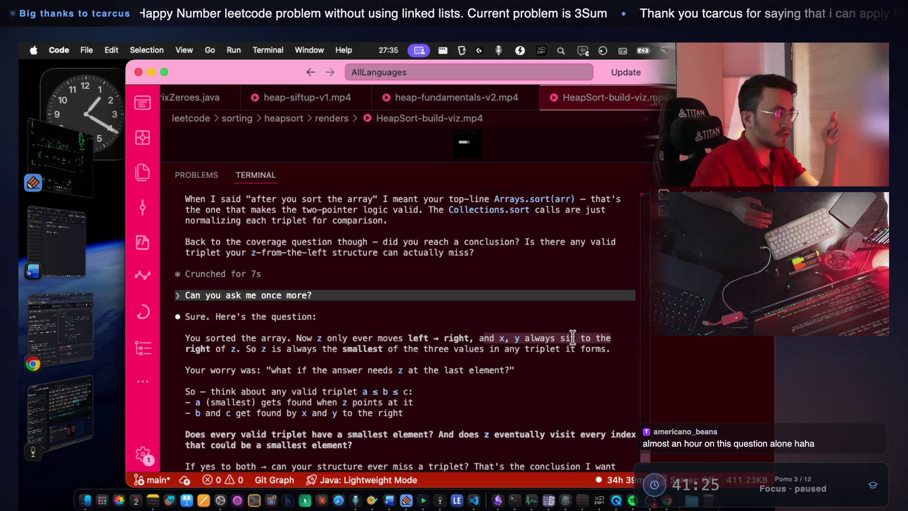
mouse_move(215, 352)
left_mouse_down()
mouse_move(627, 349)
mouse_move(617, 353)
left_mouse_up()
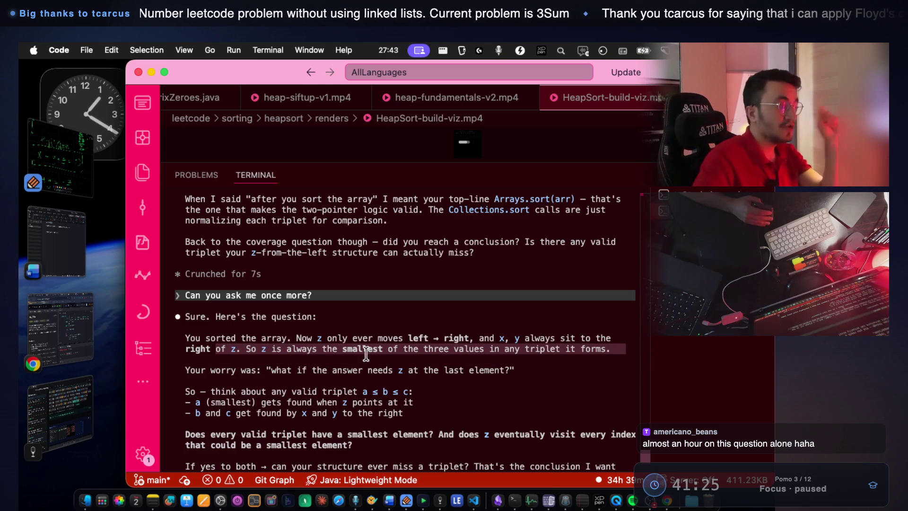
left_click_drag(276, 369, 387, 368)
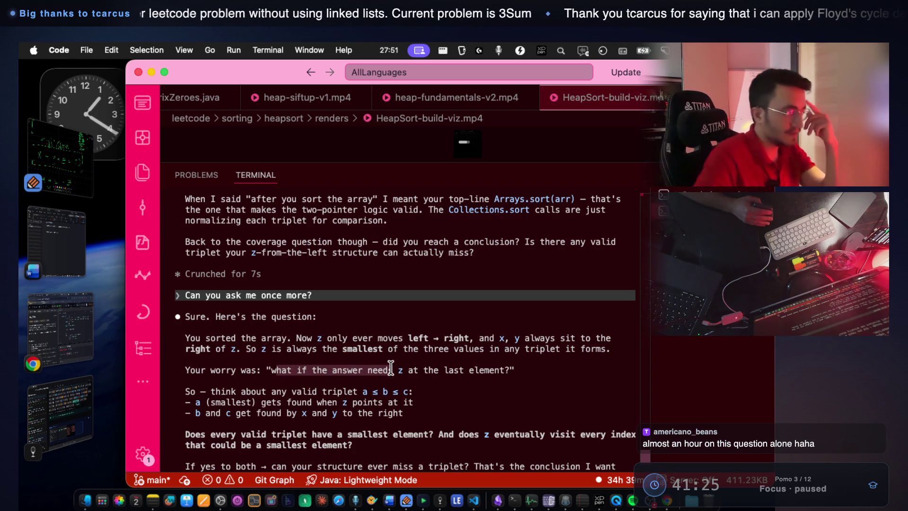
left_click_drag(231, 389, 349, 387)
left_click(372, 388)
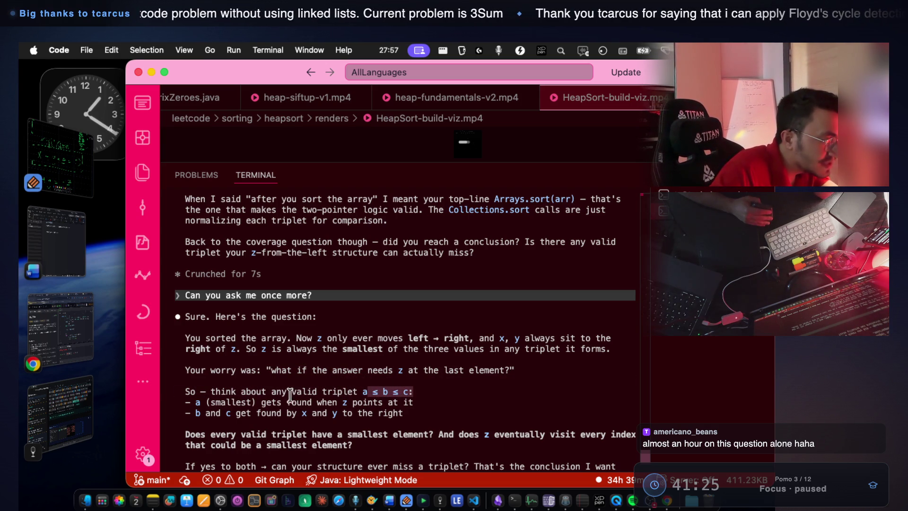
left_click_drag(211, 402, 384, 402)
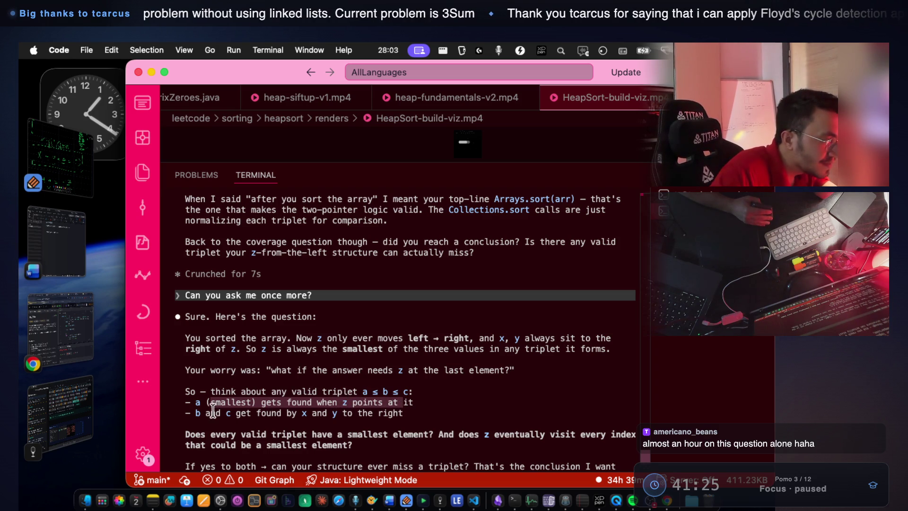
left_click_drag(200, 412, 406, 412)
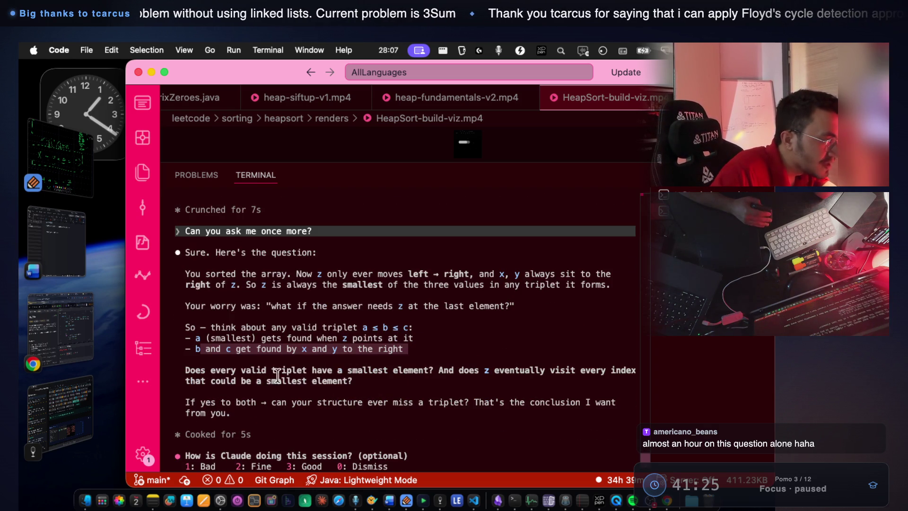
mouse_move(252, 372)
left_mouse_down()
mouse_move(424, 379)
mouse_move(611, 370)
mouse_move(611, 379)
left_mouse_up()
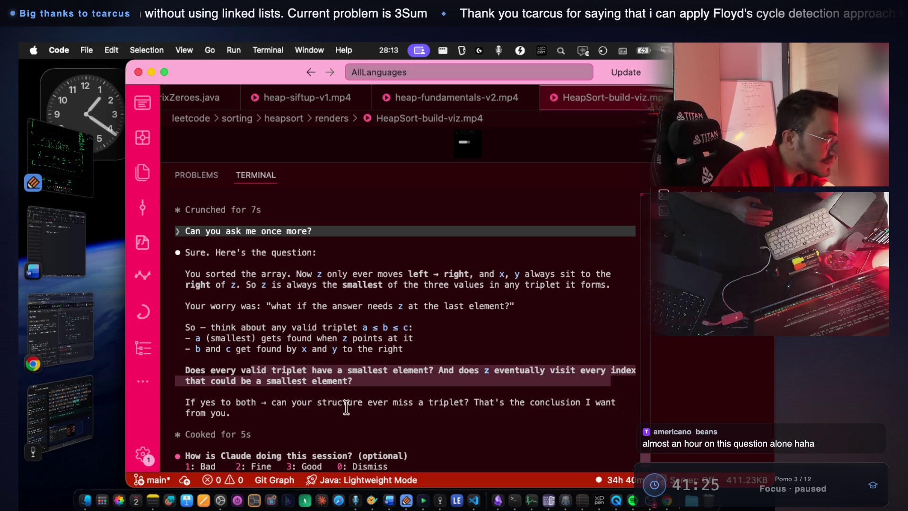
left_click_drag(216, 402, 476, 403)
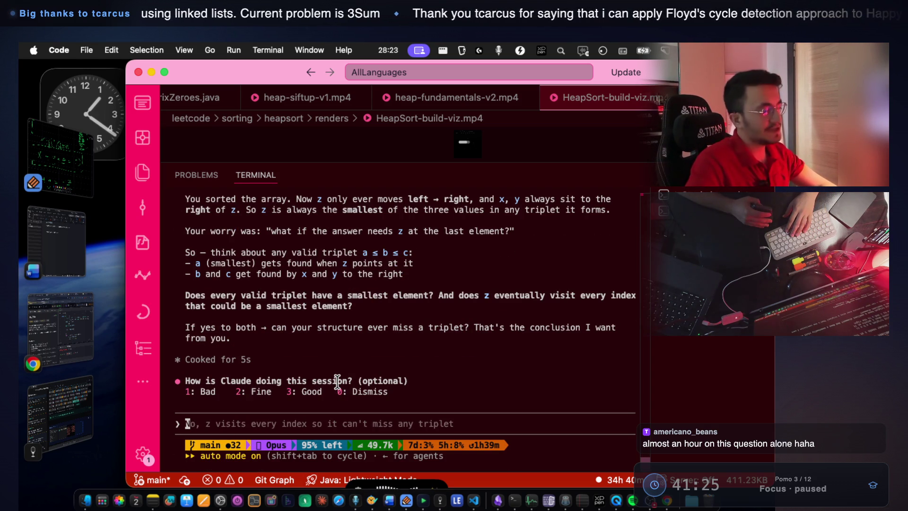
Select the entire 3Sum solution code on LeetCode, then bring Word's Decomposition notes forward
scroll(314, 338, "up", 3)
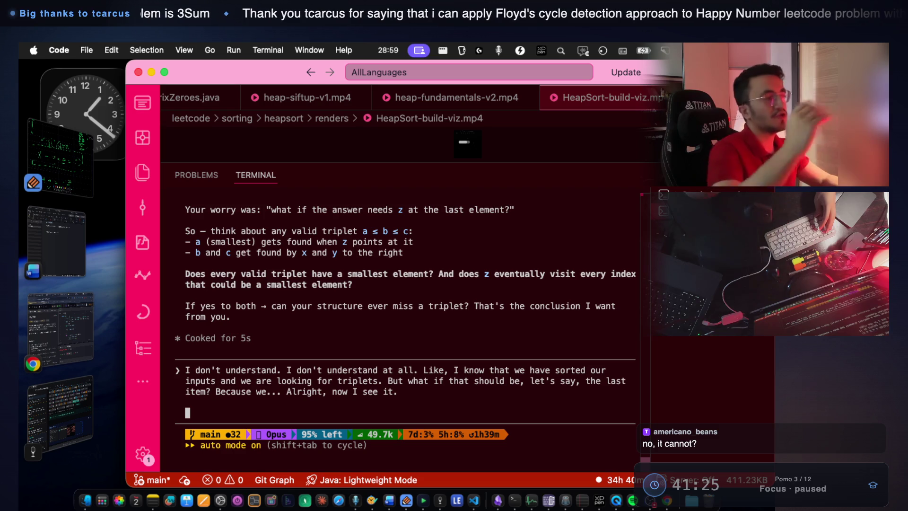
left_click(60, 326)
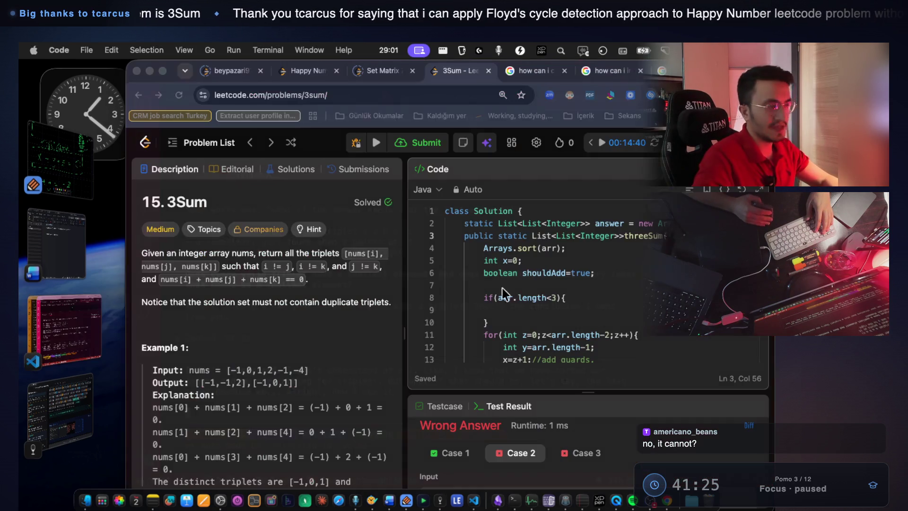
left_click(568, 282)
key("super+a")
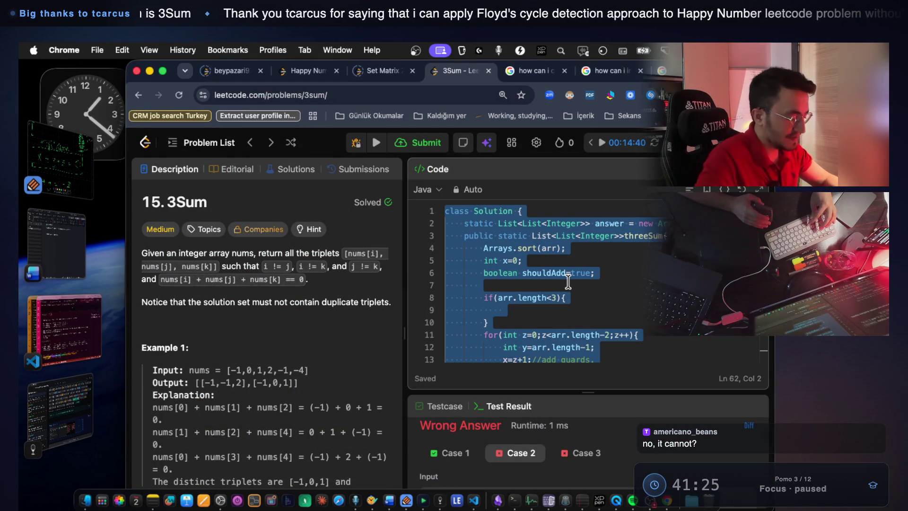
left_click(389, 500)
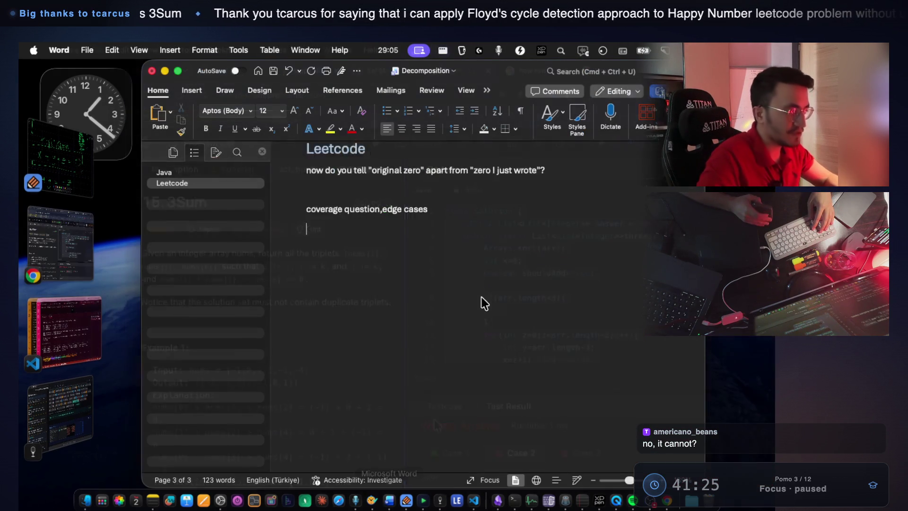
Paste the Java 3Sum solution into Word's Decomposition notes and return to the LeetCode 3Sum code
key("super+v")
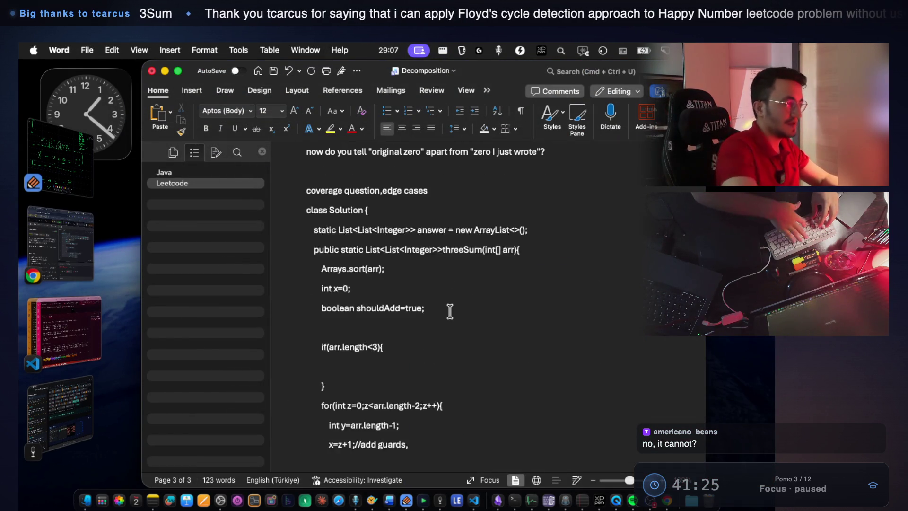
scroll(496, 312, "up", 5)
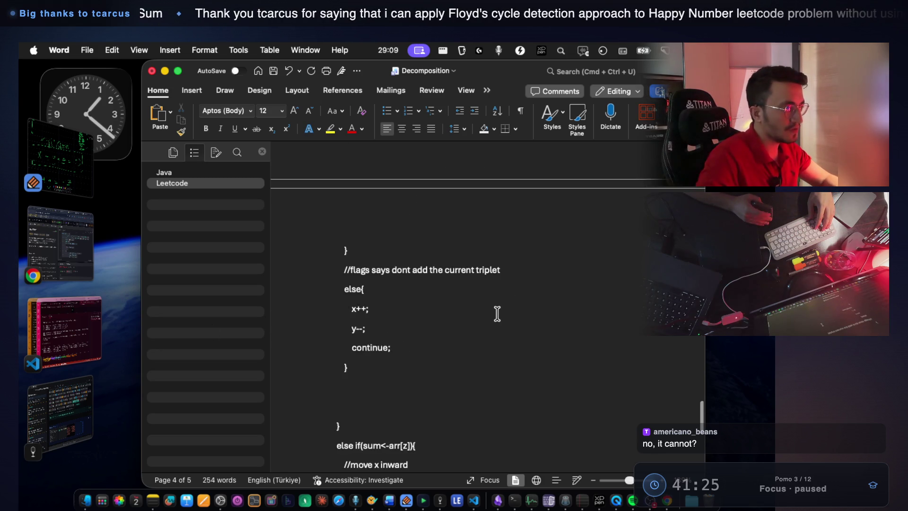
scroll(497, 313, "up", 3)
scroll(425, 317, "up", 10)
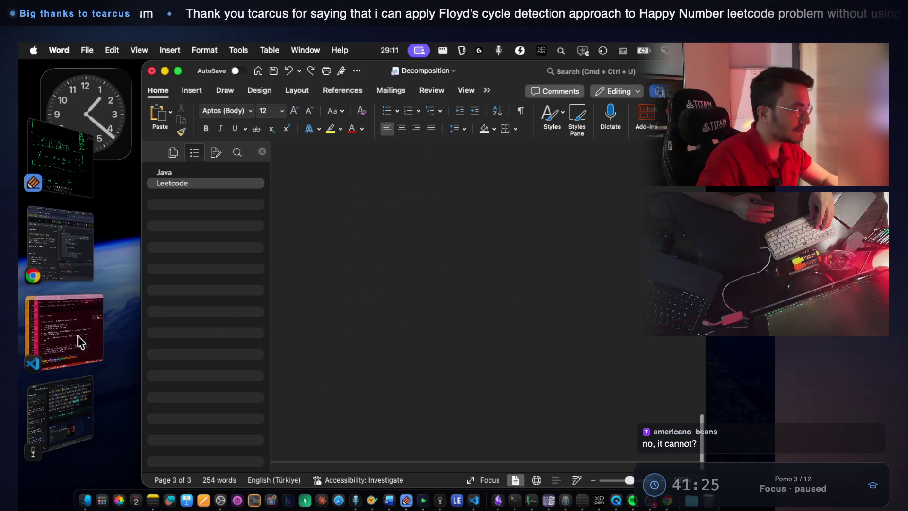
left_click(67, 265)
left_click(597, 322)
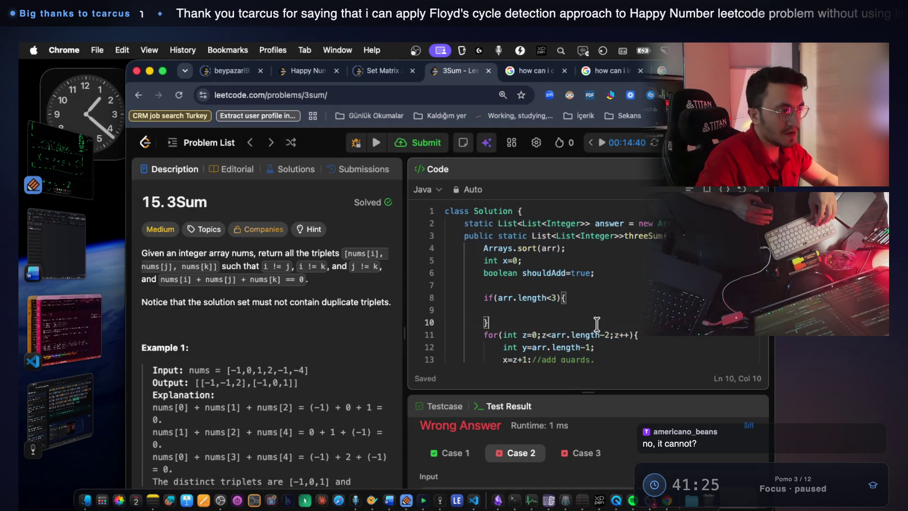
Bring Notes With Audio And Video forward and dismiss its IDLE status overlay
left_click(440, 500)
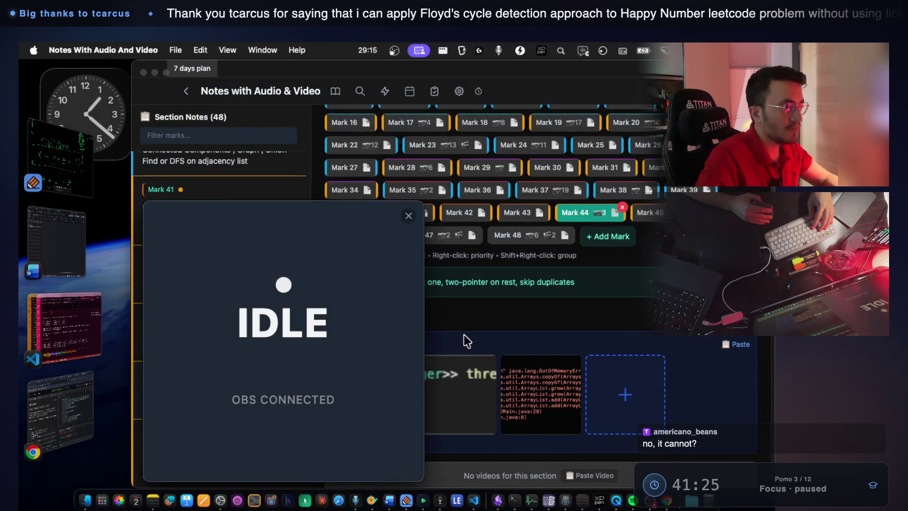
left_click(409, 216)
scroll(568, 303, "down", 10)
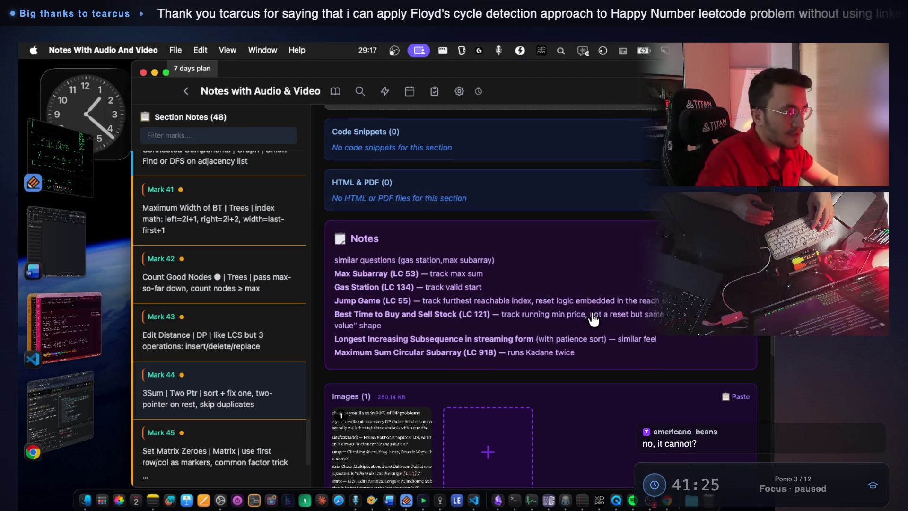
scroll(594, 320, "up", 6)
scroll(519, 340, "down", 3)
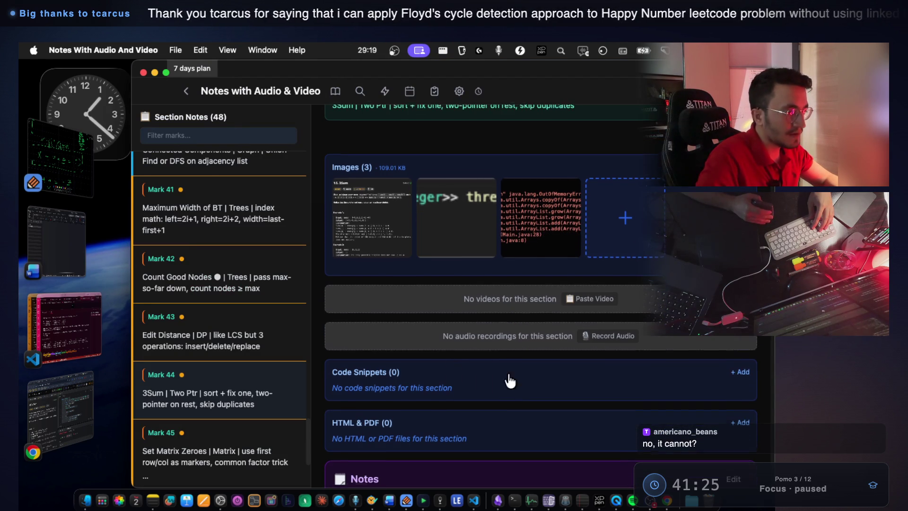
Save the pasted 3Sum solution as a Java code snippet in Mark 44's section, then open Mark 43
left_click(739, 370)
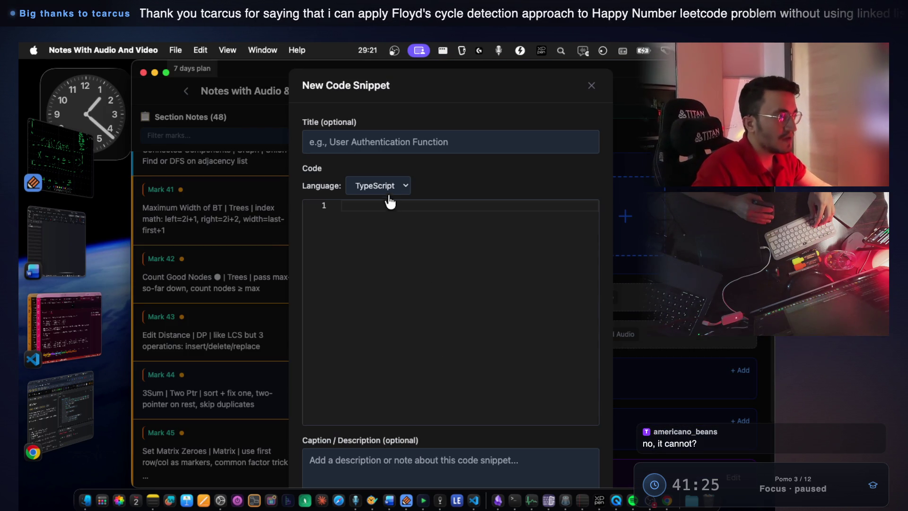
left_click(391, 190)
left_click(377, 228)
left_click(385, 237)
key("super+v")
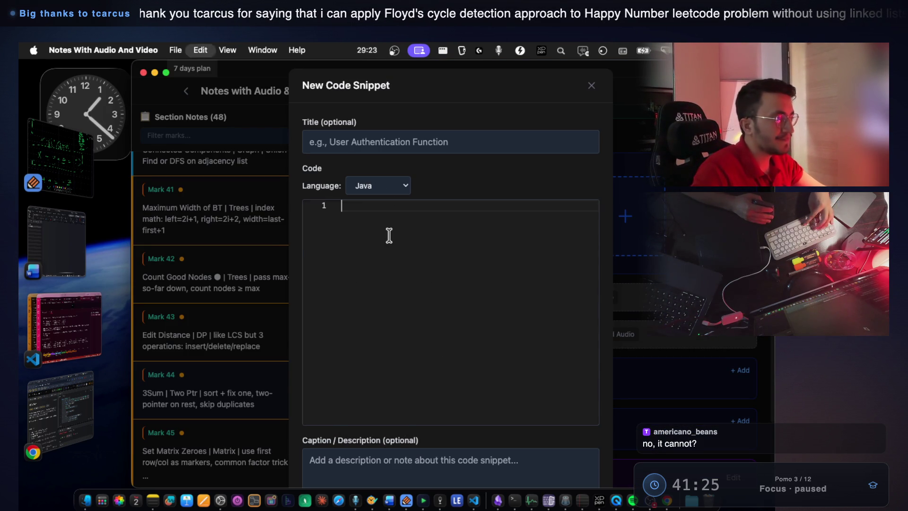
scroll(501, 426, "down", 3)
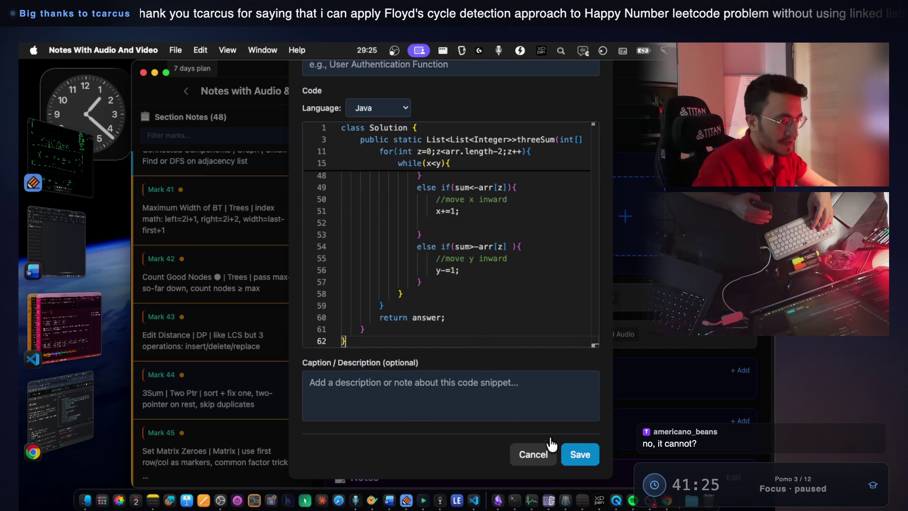
left_click(580, 453)
scroll(542, 227, "up", 5)
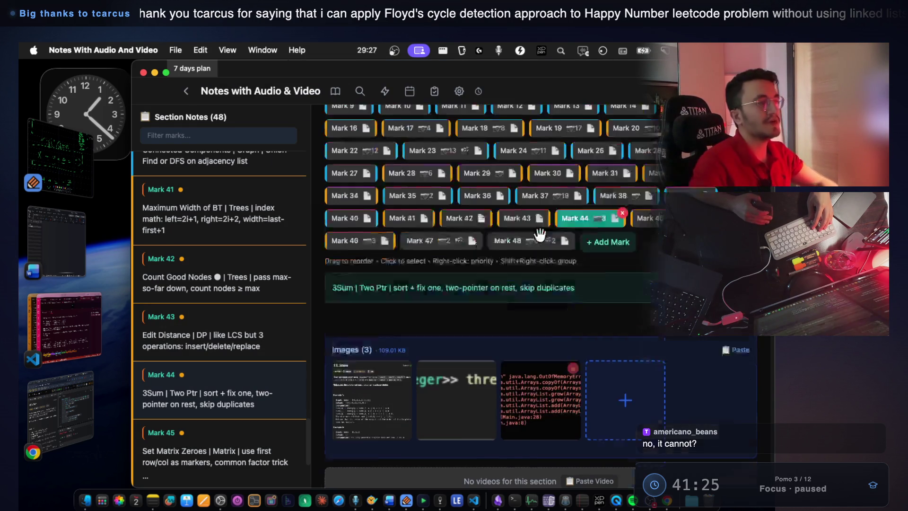
left_click(549, 251)
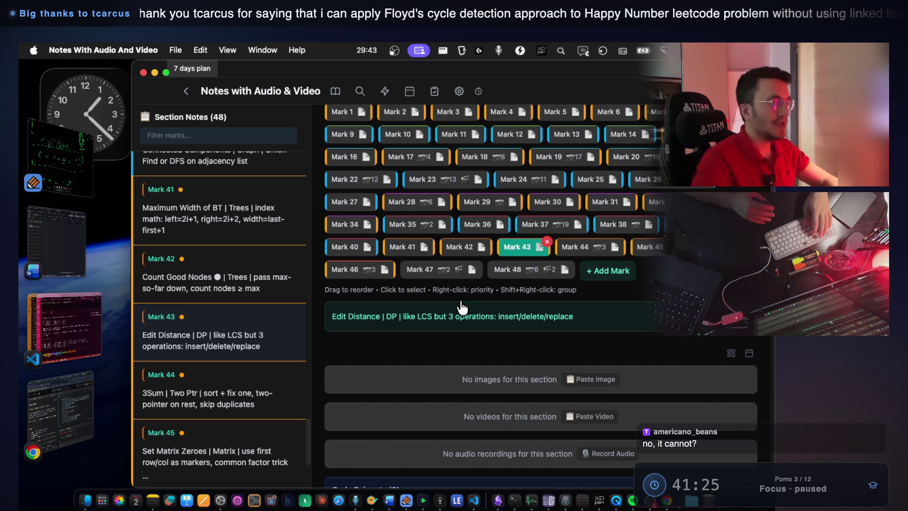
Copy 'Edit Distance' from Mark 43's note, then switch to Chrome and close the 3Sum tab
left_click_drag(383, 318, 335, 318)
key("super+c")
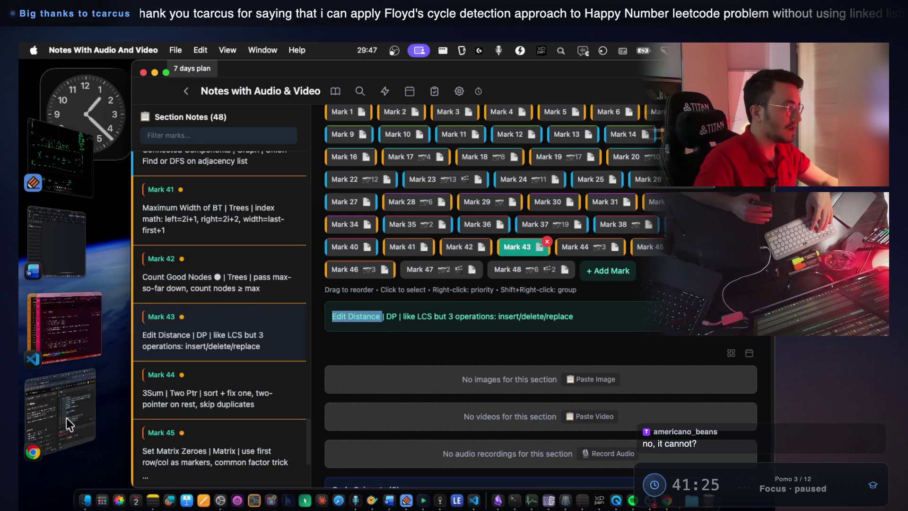
left_click(66, 417)
key("super+w")
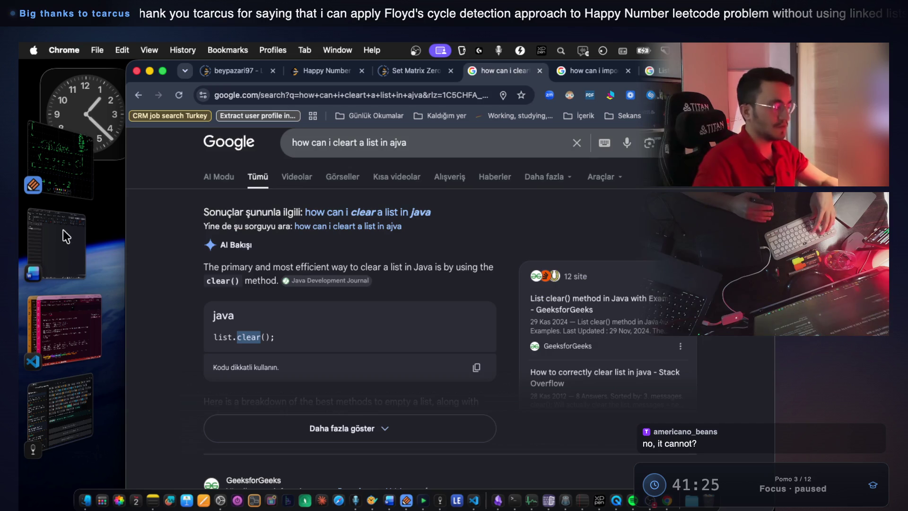
Search 'Edit Distance leetcode' in a new tab and open LeetCode's 72. Edit Distance problem
key("super+t")
key("super+v")
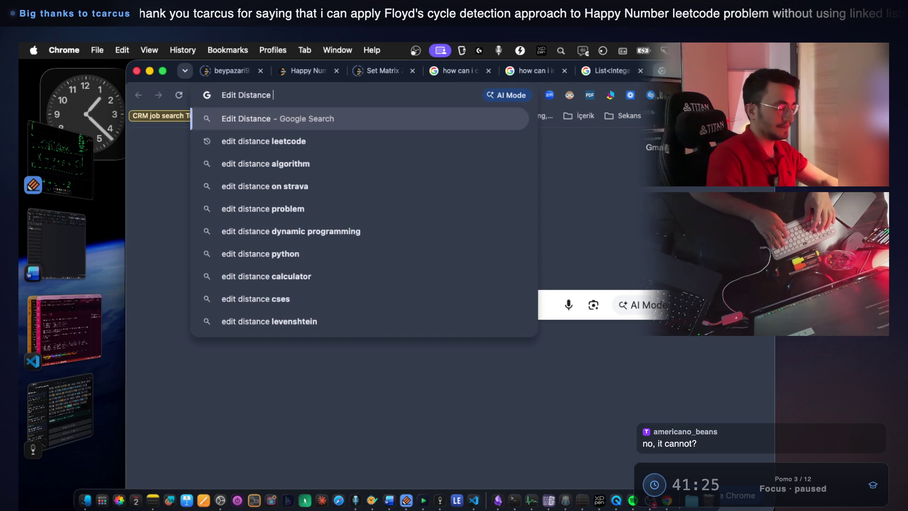
type("leetcode")
key("Return")
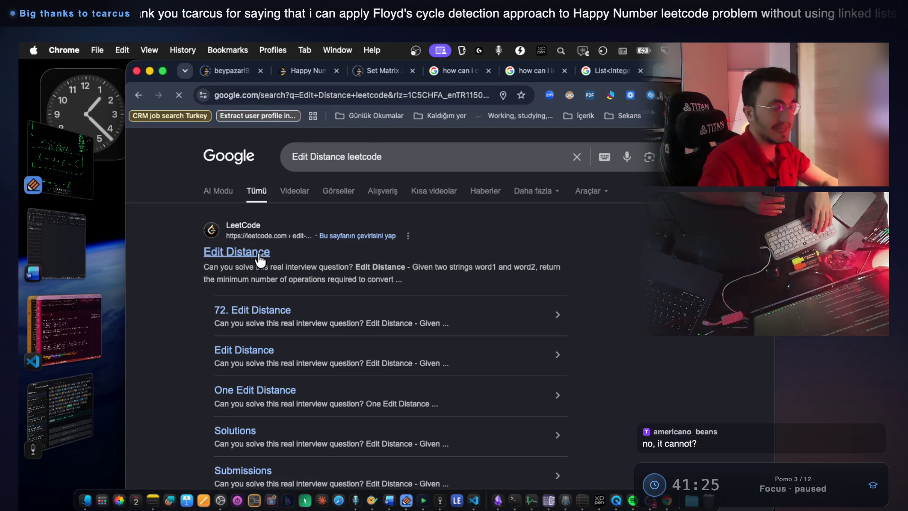
left_click(259, 255)
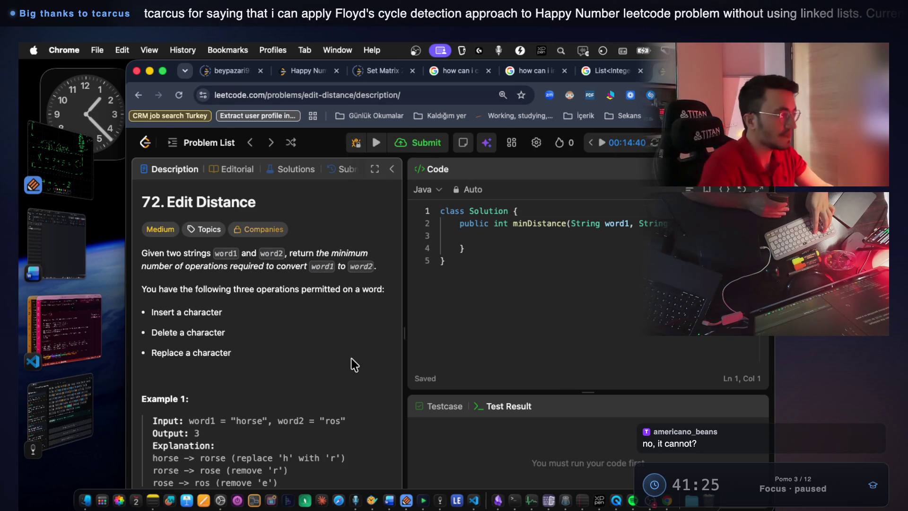
Zoom the page out and screenshot the problem description region, then return to the notes app
left_click(763, 95)
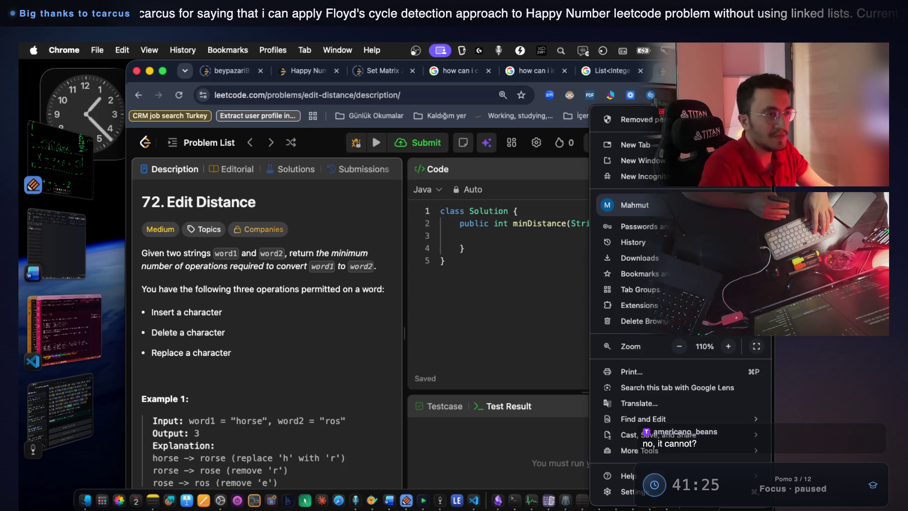
left_click(680, 346)
left_click(502, 304)
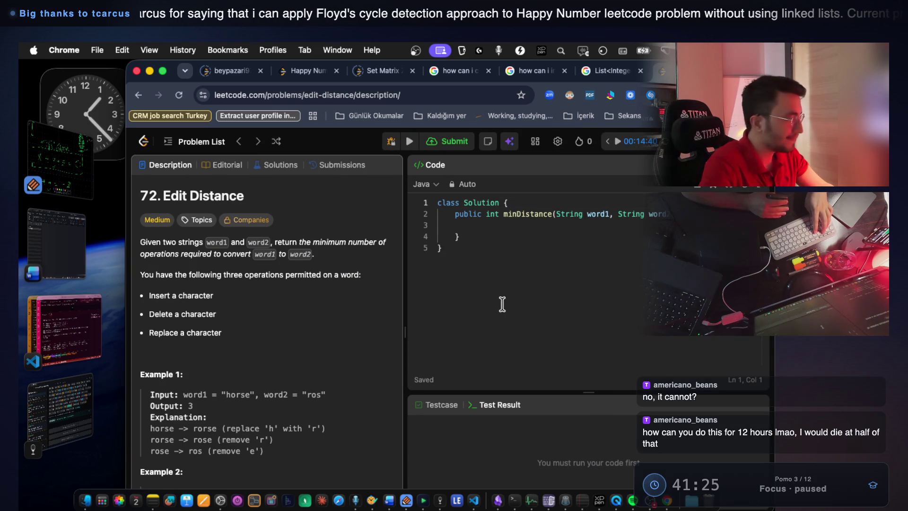
key("super+shift+4")
mouse_move(133, 177)
left_mouse_down()
mouse_move(401, 464)
mouse_move(400, 474)
mouse_move(403, 463)
left_mouse_up()
left_click(67, 383)
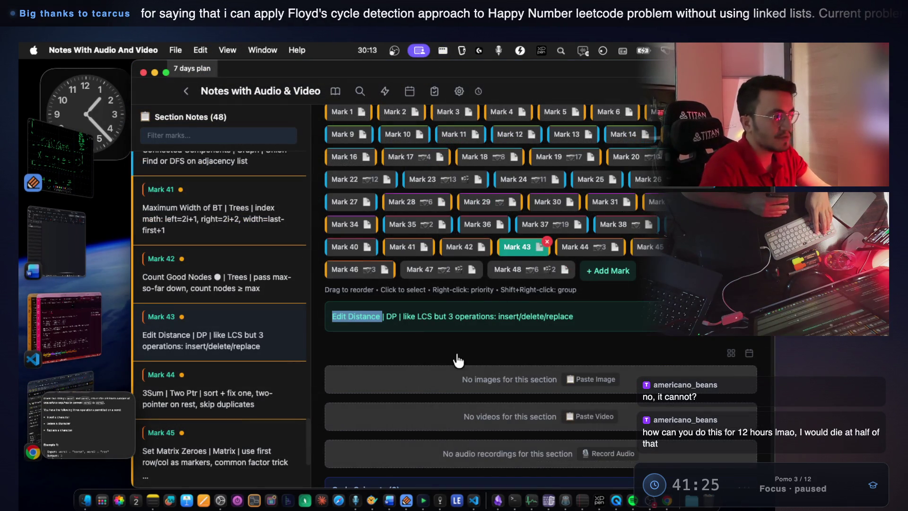
Paste the 49.49 KB Edit Distance description screenshot as an image in Mark 43's section
left_click(573, 382)
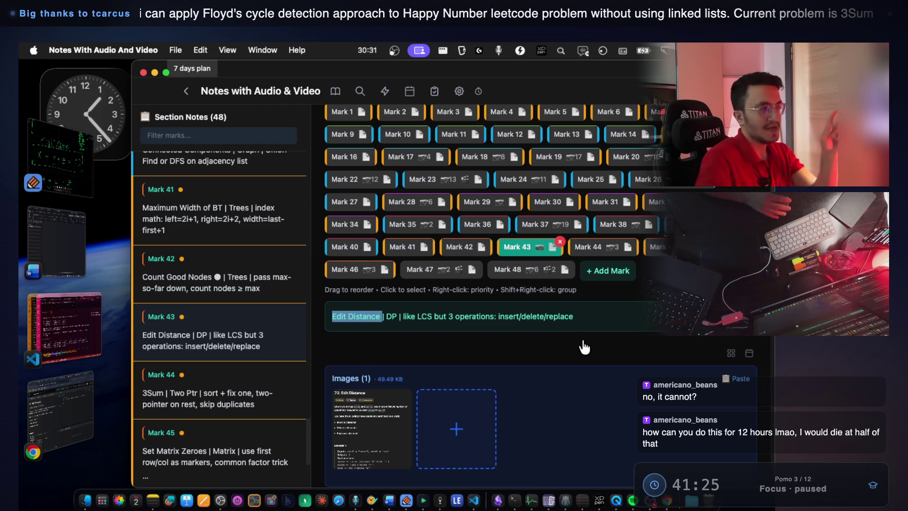
scroll(580, 345, "up", 1)
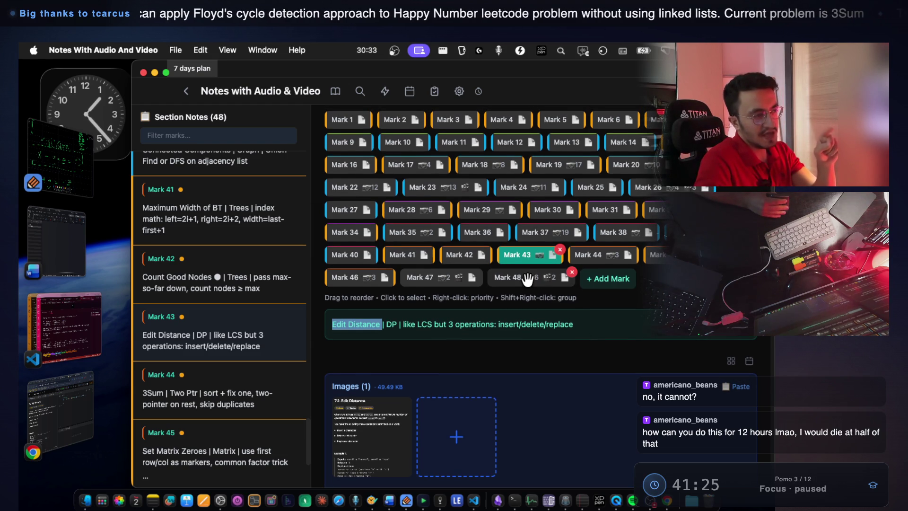
Back in Notability, underline 'neetcode' with a green pen stroke below the boxed '2 sum'
scroll(527, 279, "up", 2)
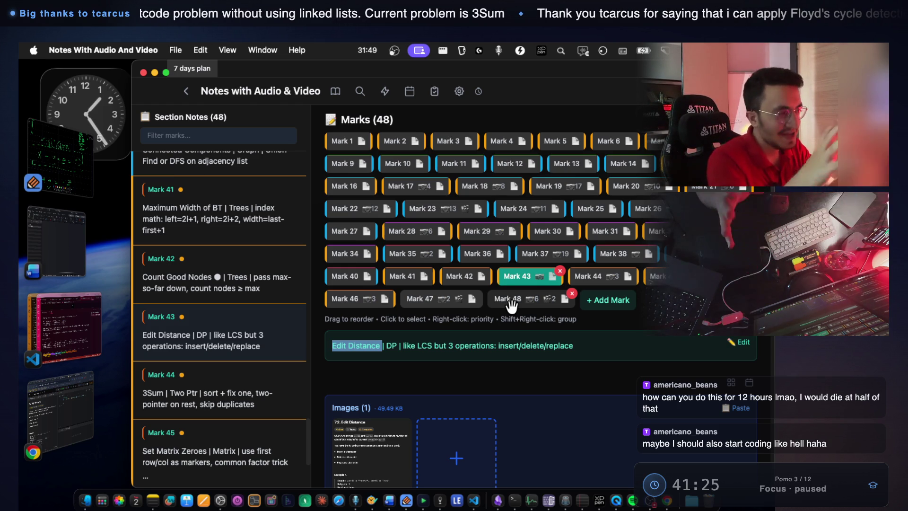
scroll(500, 284, "up", 1)
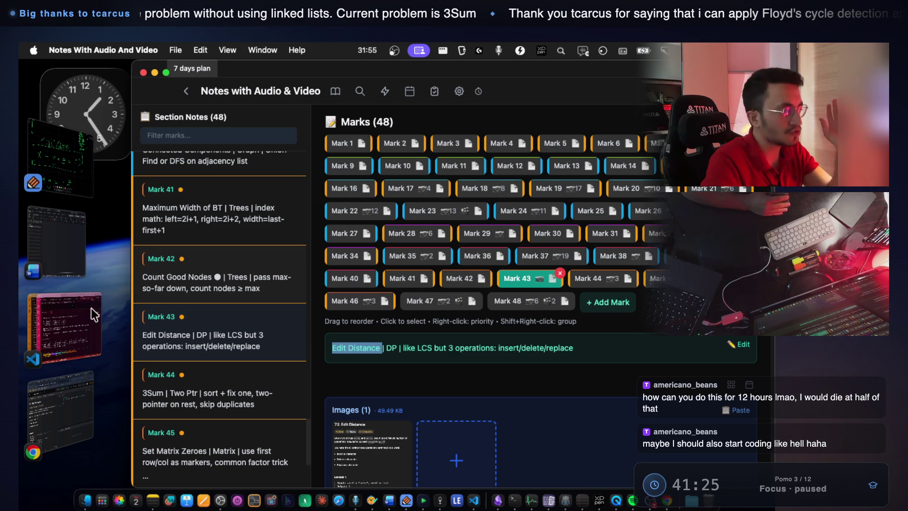
left_click(72, 183)
left_click_drag(359, 337, 514, 338)
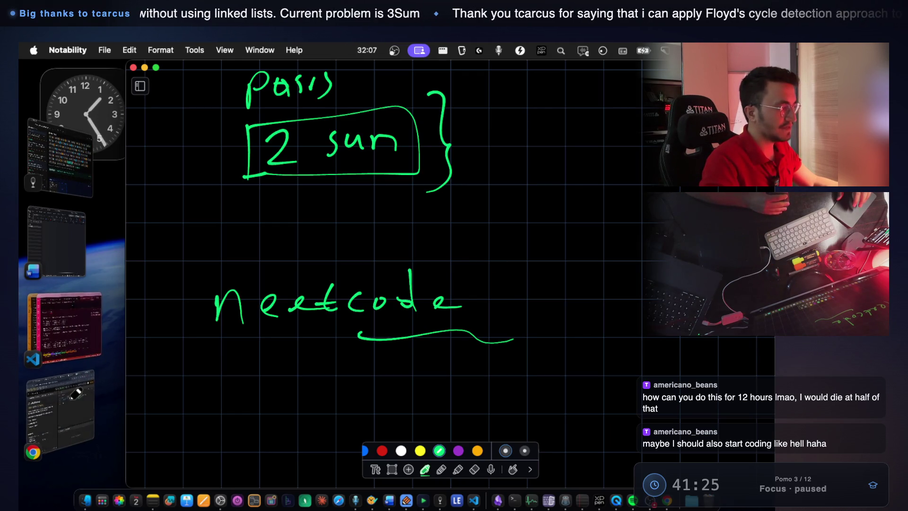
Search 'neetcode map' in a new Chrome tab and open the NeetCode roadmap page
left_click(61, 409)
key("super+t")
type("neetcode")
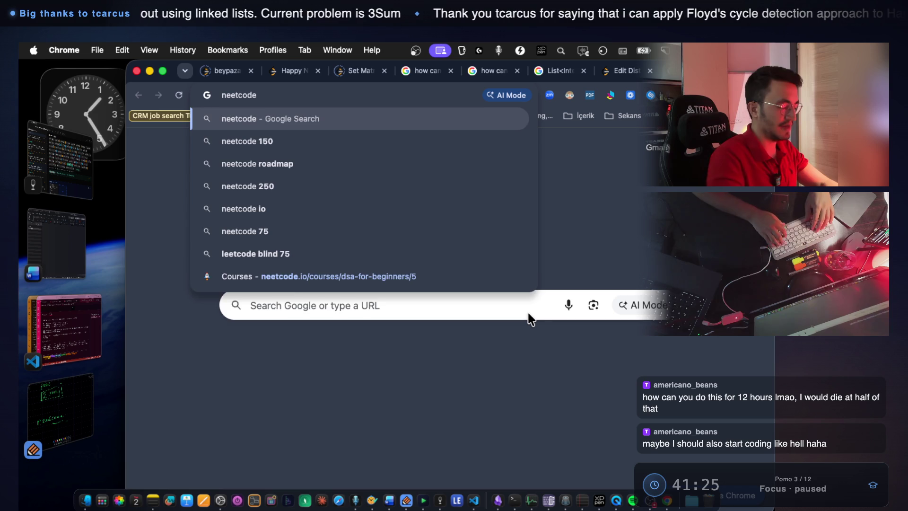
type(" map")
key("Return")
left_click(242, 254)
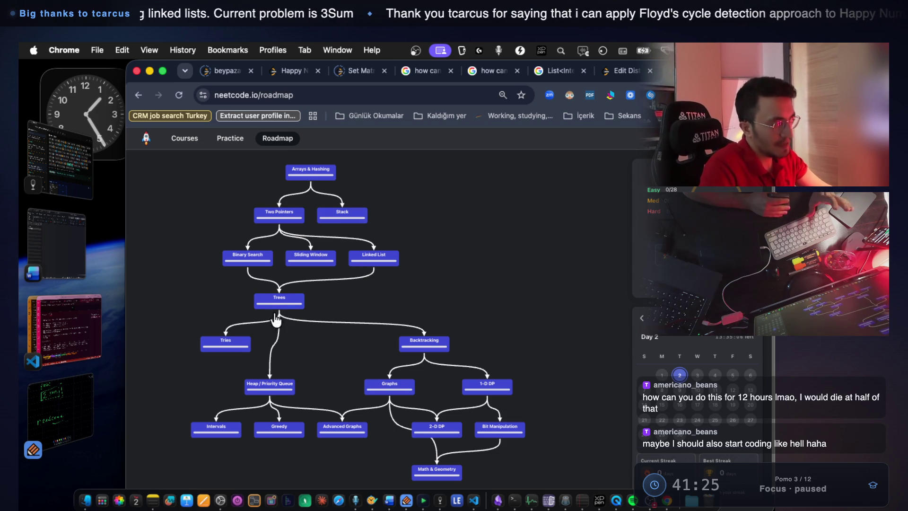
Pan and zoom through the roadmap's topic graph back to Arrays & Hashing, then return to Notability
scroll(273, 328, "up", 5)
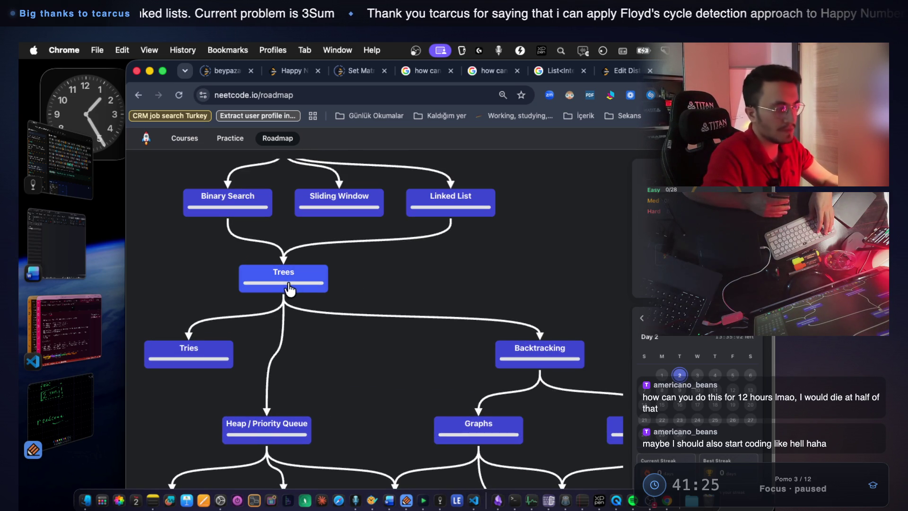
scroll(307, 298, "down", 2)
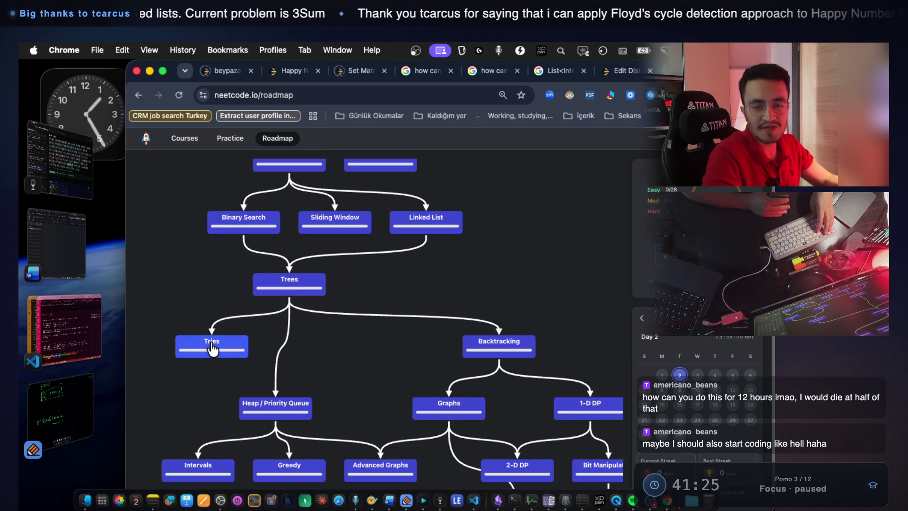
scroll(381, 339, "down", 2)
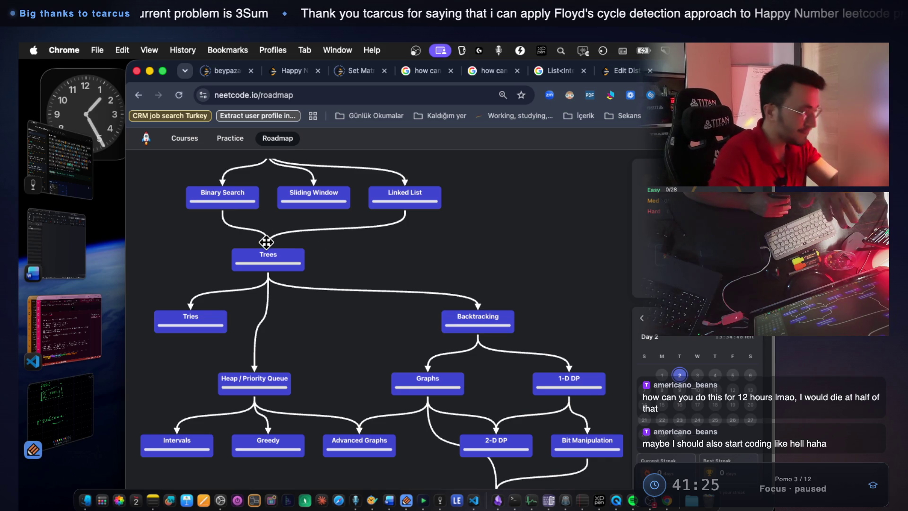
scroll(265, 248, "down", 2)
scroll(265, 258, "up", 2)
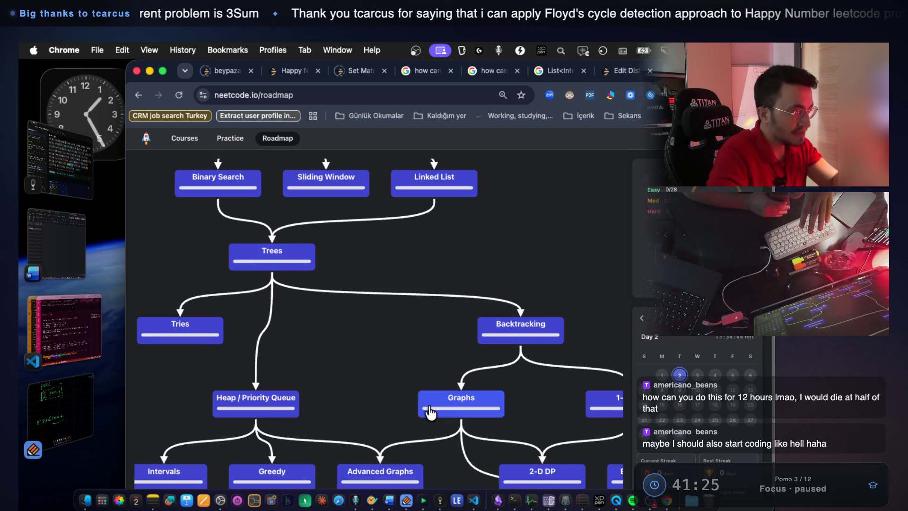
scroll(414, 349, "up", 1)
scroll(332, 410, "down", 1)
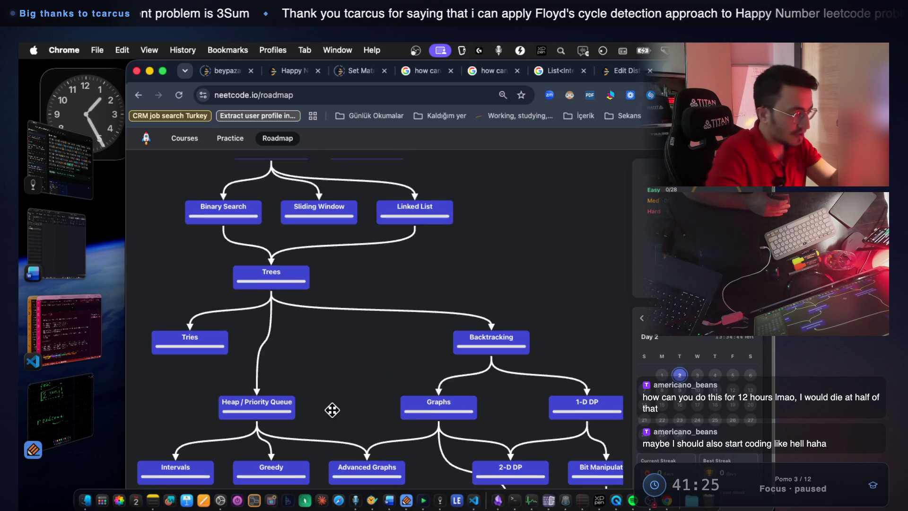
scroll(304, 440, "down", 1)
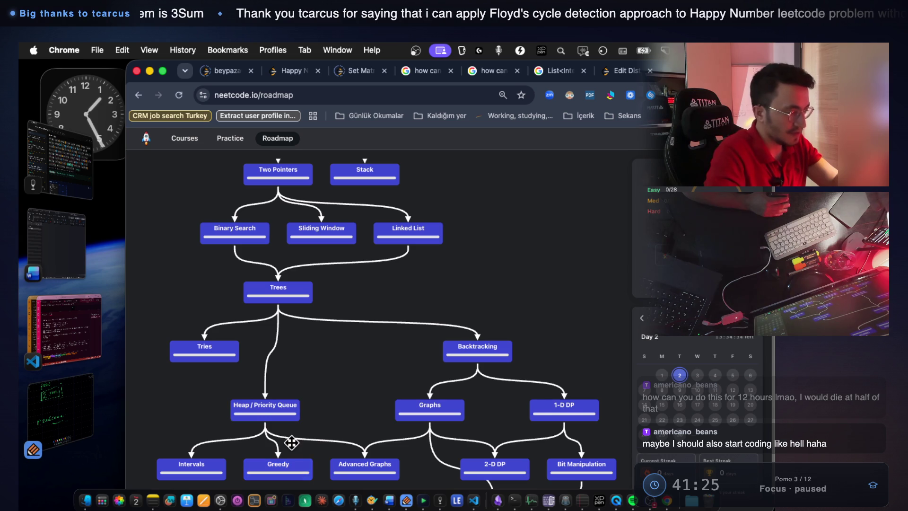
scroll(328, 402, "down", 3)
left_click_drag(316, 428, 322, 397)
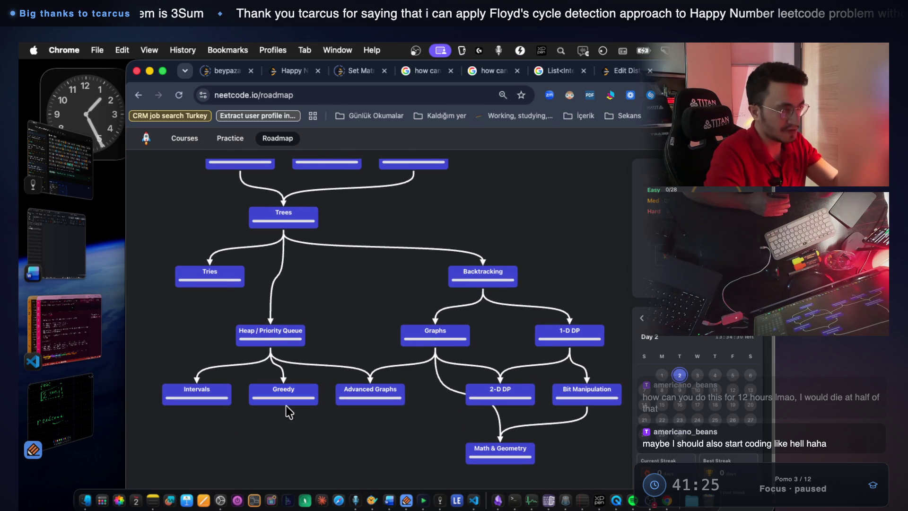
scroll(314, 341, "up", 3)
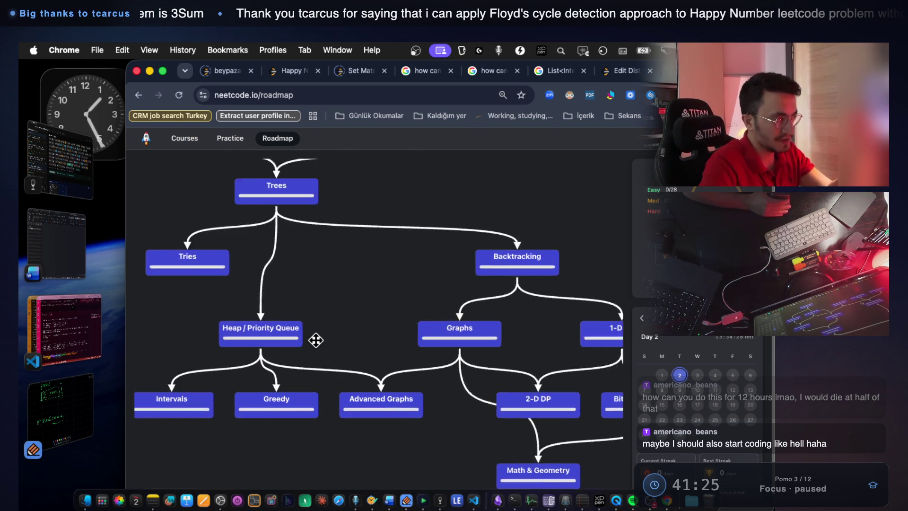
mouse_move(356, 310)
left_mouse_down()
mouse_move(375, 448)
mouse_move(405, 441)
left_mouse_up()
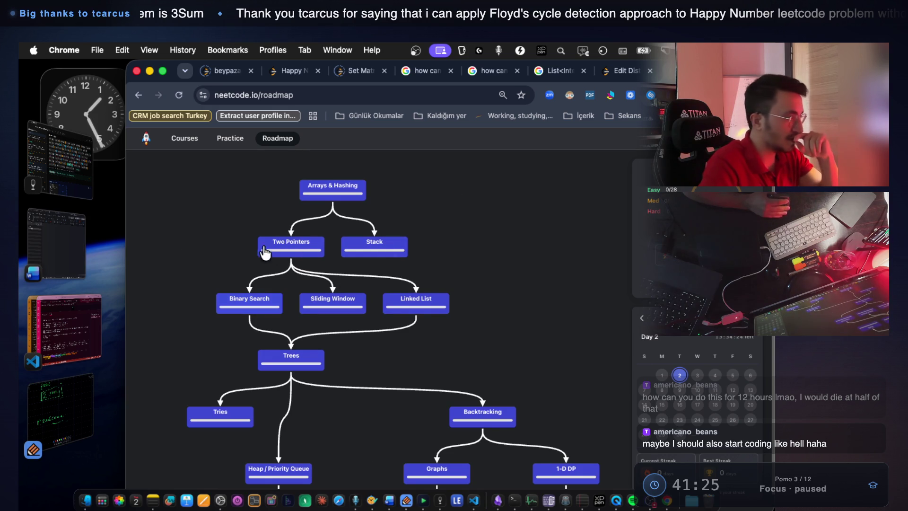
left_click(72, 416)
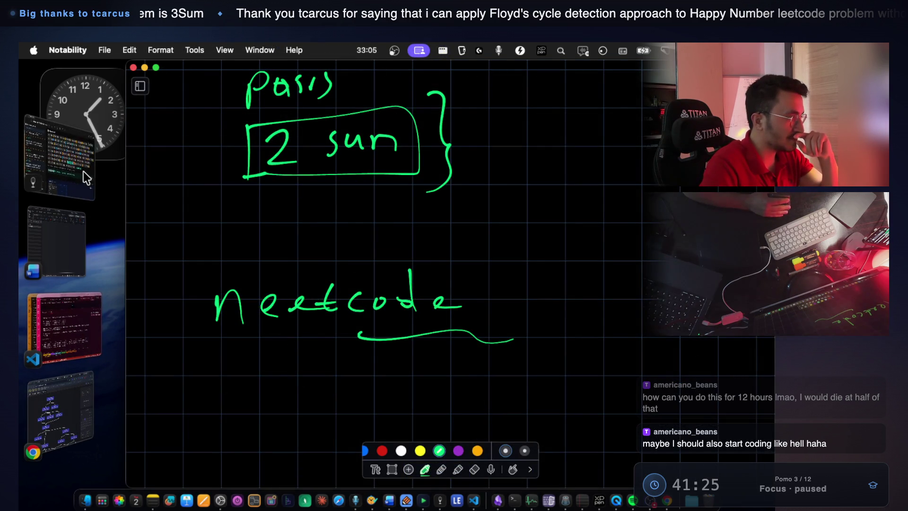
Handwrite a large green 'WRONG' beneath the underlined 'neetcode' on the Notability canvas
left_click(83, 172)
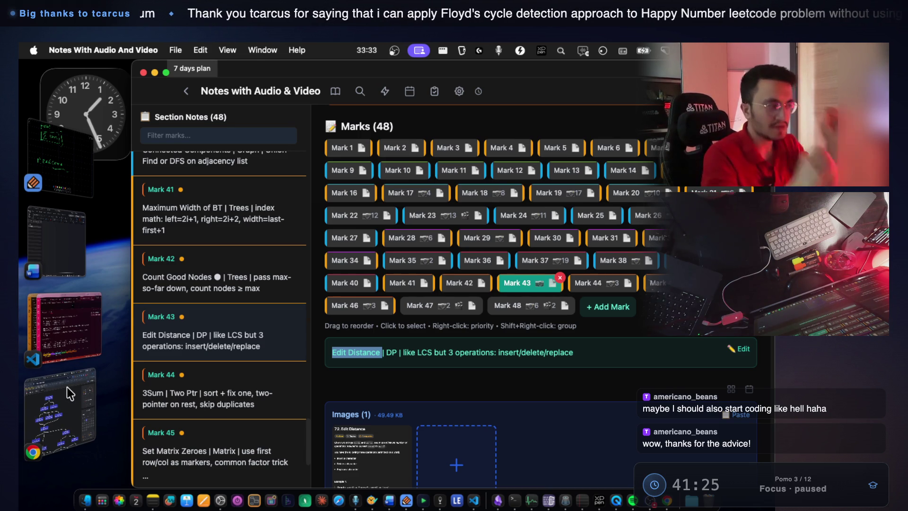
left_click(77, 178)
scroll(170, 283, "down", 5)
mouse_move(180, 249)
left_mouse_down()
mouse_move(391, 223)
mouse_move(420, 318)
left_mouse_up()
left_click_drag(445, 258, 442, 260)
mouse_move(502, 325)
left_mouse_down()
mouse_move(549, 305)
mouse_move(593, 230)
left_mouse_up()
left_click_drag(667, 240, 650, 282)
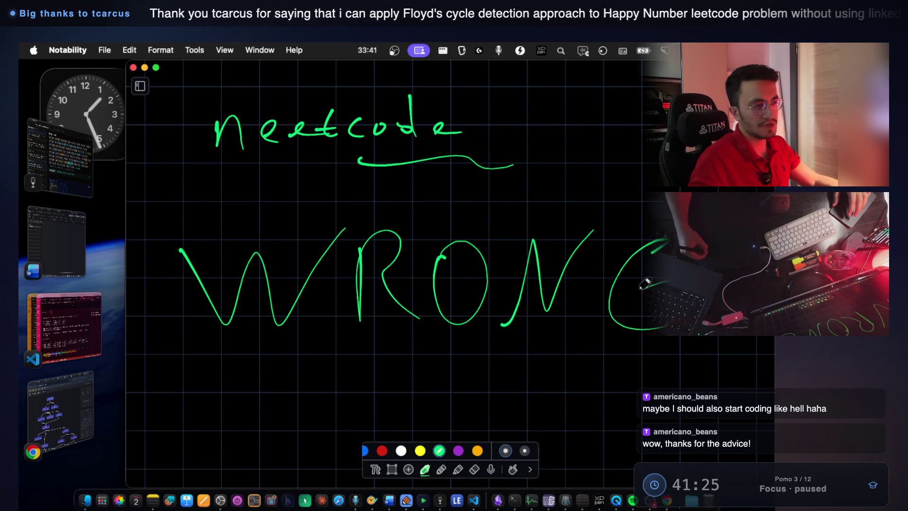
Write 'Recursion' in green below WRONG and mark it with an encircling stroke
scroll(461, 305, "down", 5)
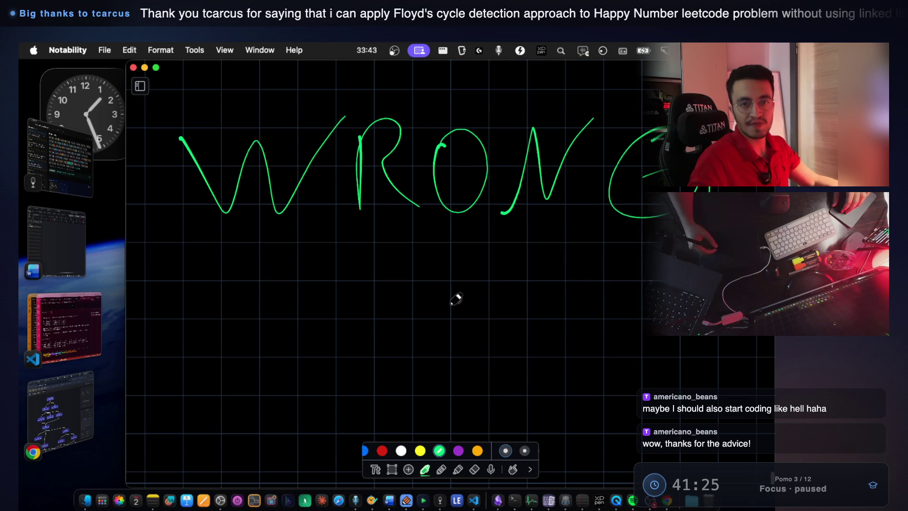
mouse_move(246, 279)
left_mouse_down()
mouse_move(270, 268)
mouse_move(325, 304)
mouse_move(413, 291)
left_mouse_up()
left_click_drag(369, 337, 524, 316)
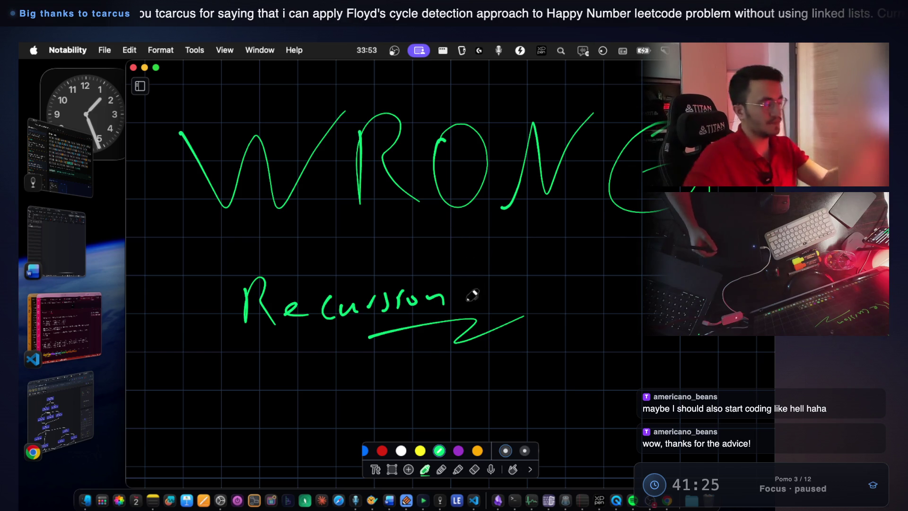
scroll(452, 263, "down", 2)
scroll(451, 263, "down", 3)
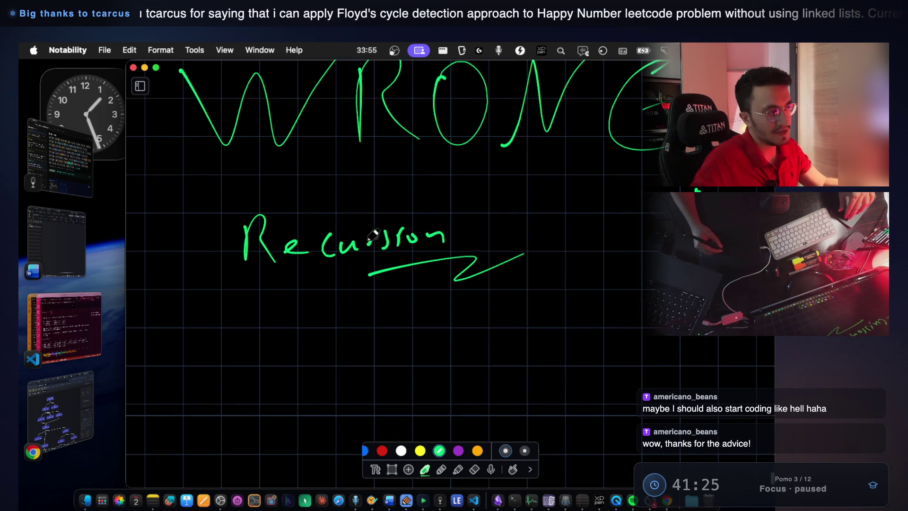
scroll(332, 258, "down", 1)
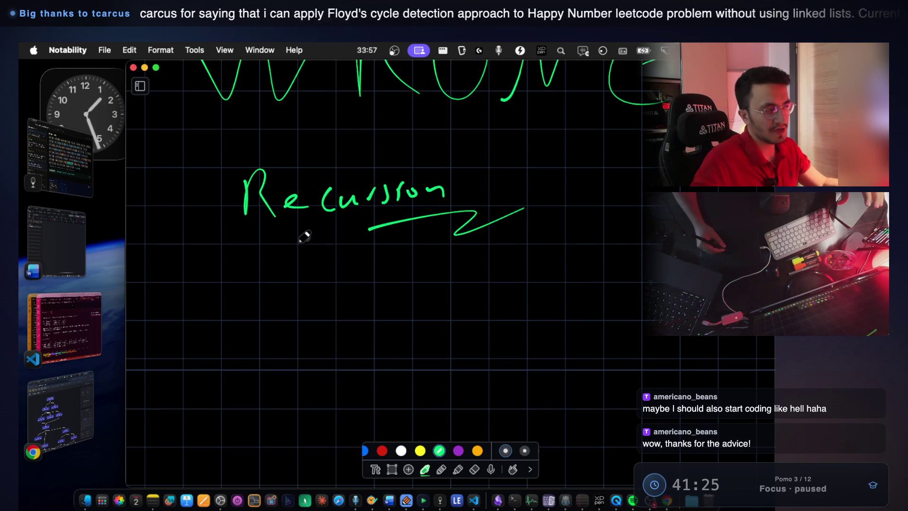
mouse_move(347, 145)
left_mouse_down()
mouse_move(236, 198)
mouse_move(416, 136)
mouse_move(286, 176)
left_mouse_up()
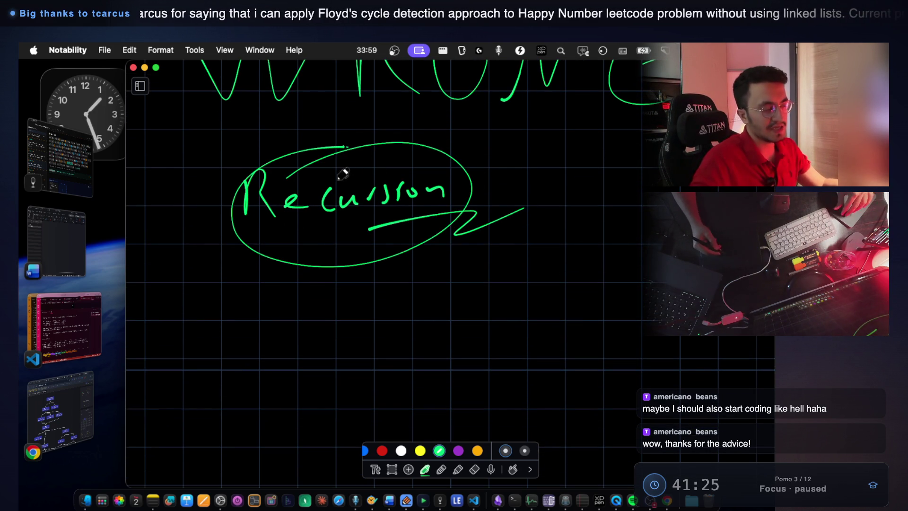
scroll(345, 263, "down", 3)
Sketch three arrow-linked boxes below Recursion with long diagonal strokes underneath
mouse_move(257, 273)
left_mouse_down()
mouse_move(260, 298)
mouse_move(336, 268)
mouse_move(323, 277)
mouse_move(374, 232)
mouse_move(376, 250)
left_mouse_up()
mouse_move(405, 215)
left_mouse_down()
mouse_move(406, 326)
mouse_move(493, 296)
left_mouse_up()
left_click_drag(490, 298, 423, 309)
left_click_drag(452, 220, 527, 174)
left_click_drag(529, 159, 530, 194)
left_click_drag(567, 141, 554, 269)
mouse_move(561, 141)
left_mouse_down()
mouse_move(622, 136)
mouse_move(549, 257)
left_mouse_up()
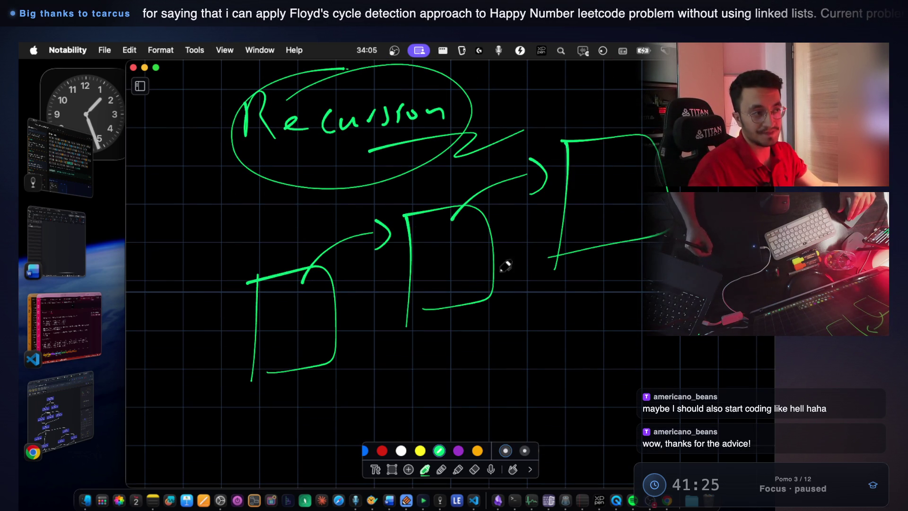
mouse_move(286, 390)
left_mouse_down()
mouse_move(665, 319)
mouse_move(331, 414)
mouse_move(665, 329)
mouse_move(615, 322)
mouse_move(479, 347)
left_mouse_up()
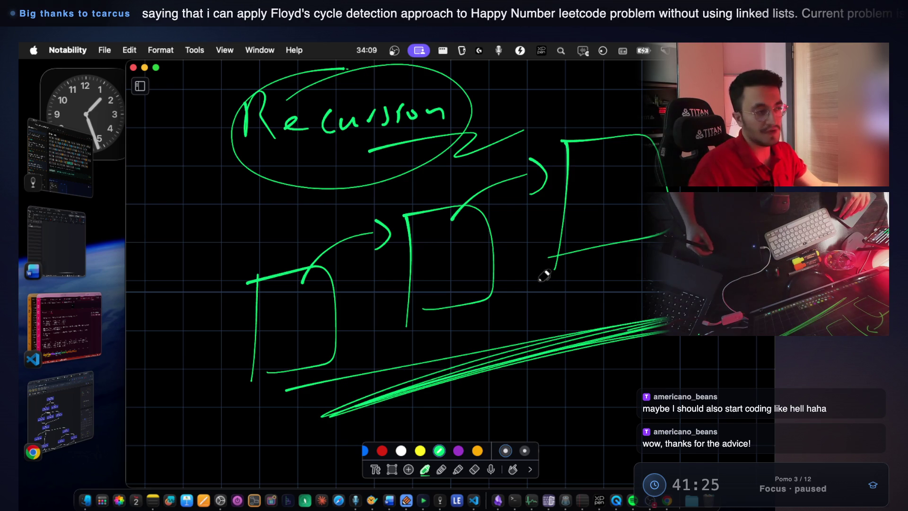
scroll(546, 276, "down", 3)
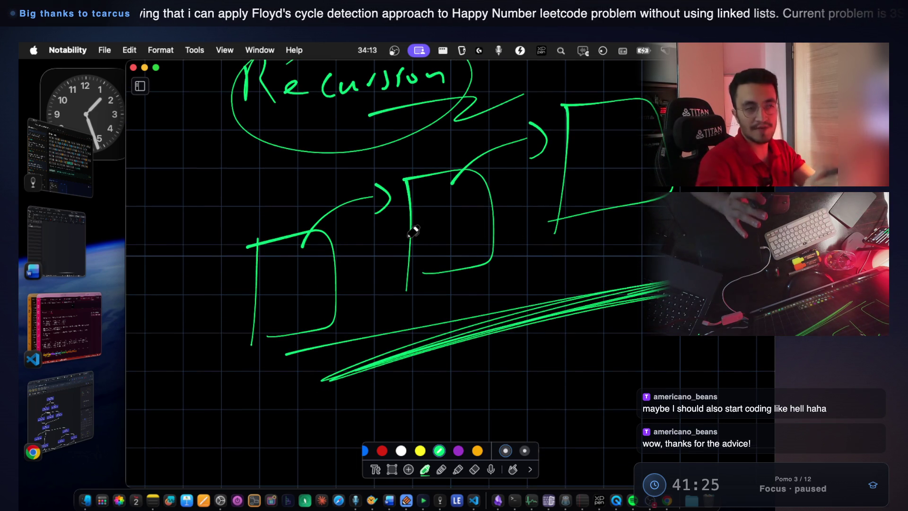
scroll(440, 256, "down", 15)
scroll(357, 193, "up", 2)
Write 'CPU' in green and draw a chain of three circles linked by rightward arrows
mouse_move(353, 166)
left_mouse_down()
mouse_move(357, 257)
mouse_move(423, 206)
mouse_move(557, 185)
mouse_move(626, 188)
left_mouse_up()
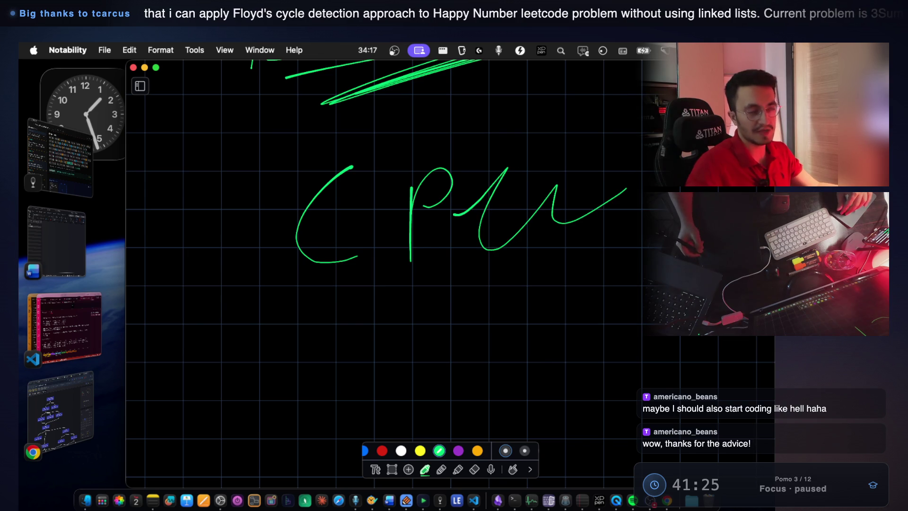
scroll(574, 197, "down", 5)
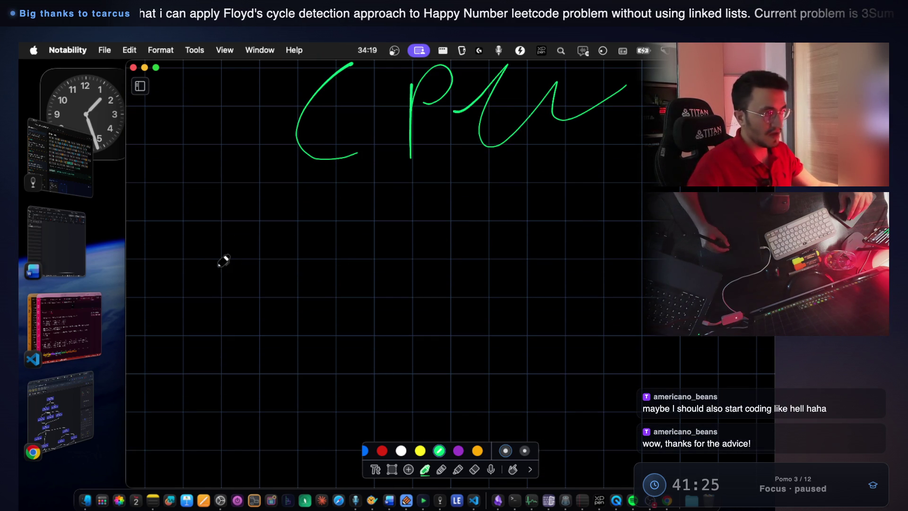
mouse_move(189, 278)
left_mouse_down()
mouse_move(253, 258)
mouse_move(333, 288)
mouse_move(308, 310)
left_mouse_up()
mouse_move(384, 256)
left_mouse_down()
mouse_move(362, 298)
mouse_move(444, 265)
mouse_move(515, 289)
mouse_move(502, 310)
left_mouse_up()
mouse_move(550, 266)
left_mouse_down()
mouse_move(544, 307)
mouse_move(584, 265)
left_mouse_up()
left_click_drag(585, 287, 622, 289)
left_click_drag(625, 273, 619, 316)
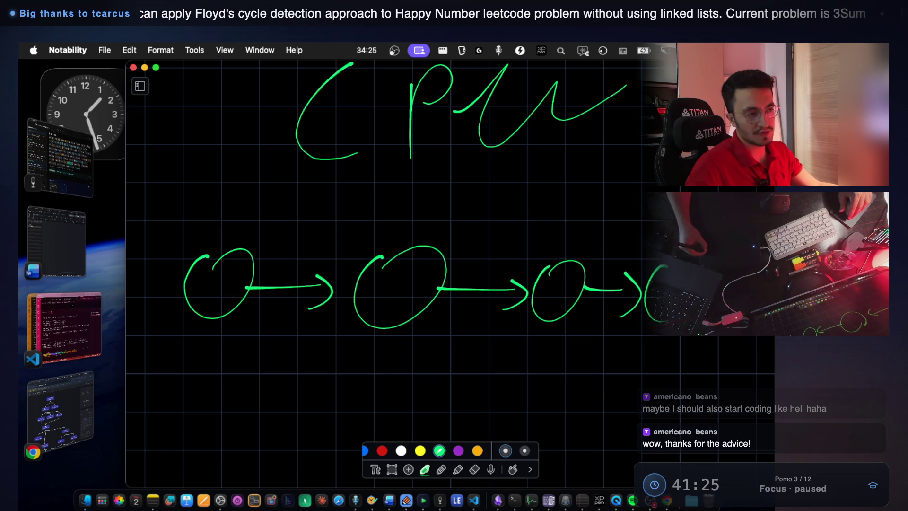
Draw a second row of circles below, linked by leftward arrows, and extend a long line
scroll(592, 310, "down", 5)
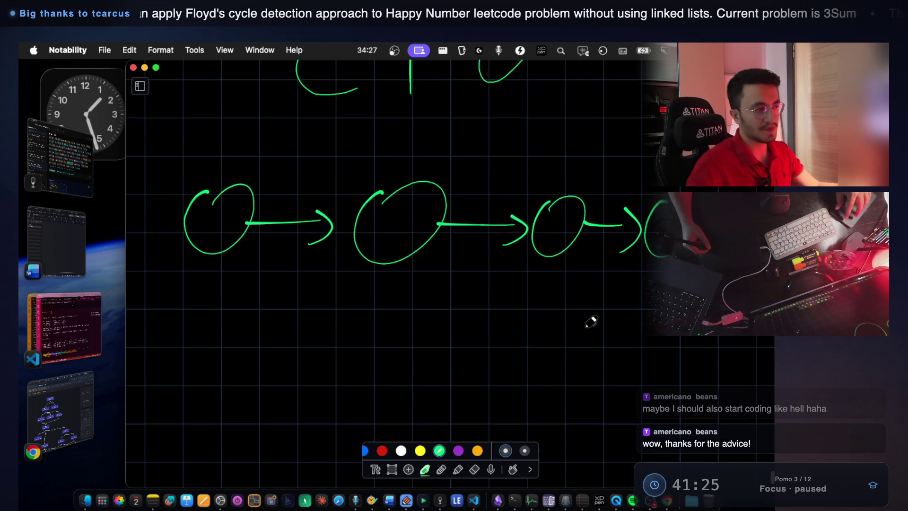
scroll(591, 311, "up", 5)
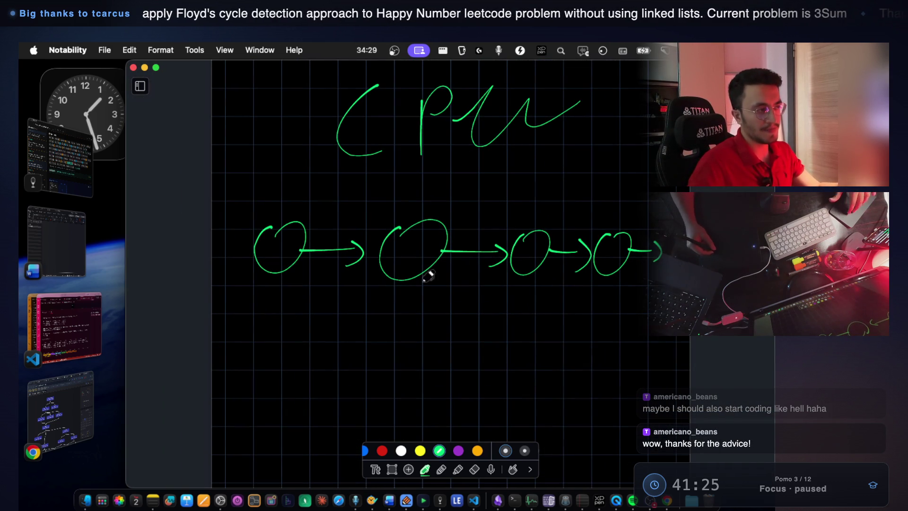
mouse_move(275, 338)
left_mouse_down()
mouse_move(263, 360)
mouse_move(284, 335)
mouse_move(228, 363)
left_mouse_up()
left_click_drag(251, 349, 248, 374)
mouse_move(315, 356)
left_mouse_down()
mouse_move(398, 355)
mouse_move(426, 342)
left_mouse_up()
mouse_move(483, 342)
left_mouse_down()
mouse_move(431, 352)
mouse_move(440, 365)
left_mouse_up()
mouse_move(507, 340)
left_mouse_down()
mouse_move(499, 373)
mouse_move(511, 376)
left_mouse_up()
left_click_drag(607, 352, 554, 359)
left_click_drag(619, 365, 629, 337)
scroll(336, 261, "down", 2)
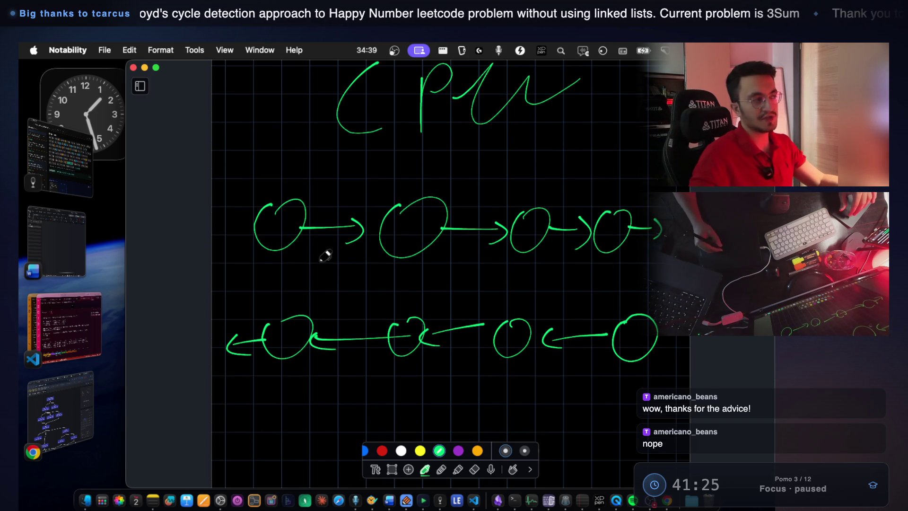
scroll(380, 369, "down", 4)
mouse_move(228, 183)
left_mouse_down()
mouse_move(229, 152)
mouse_move(676, 141)
left_mouse_up()
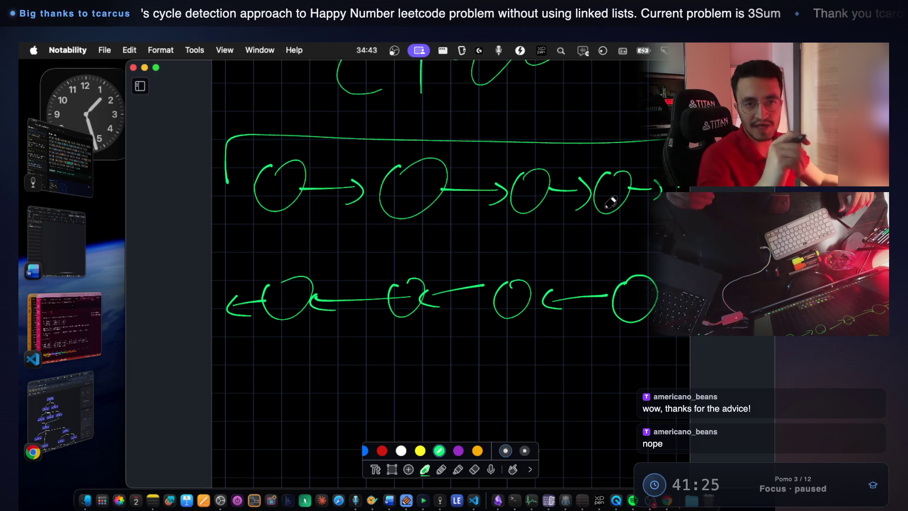
Write the label 'Depth' below the circle rows and underline it
scroll(387, 313, "down", 2)
scroll(444, 251, "down", 3)
mouse_move(304, 327)
left_mouse_down()
mouse_move(338, 325)
mouse_move(389, 354)
left_mouse_up()
mouse_move(325, 380)
left_mouse_down()
mouse_move(379, 390)
mouse_move(424, 378)
left_mouse_up()
scroll(471, 240, "up", 5)
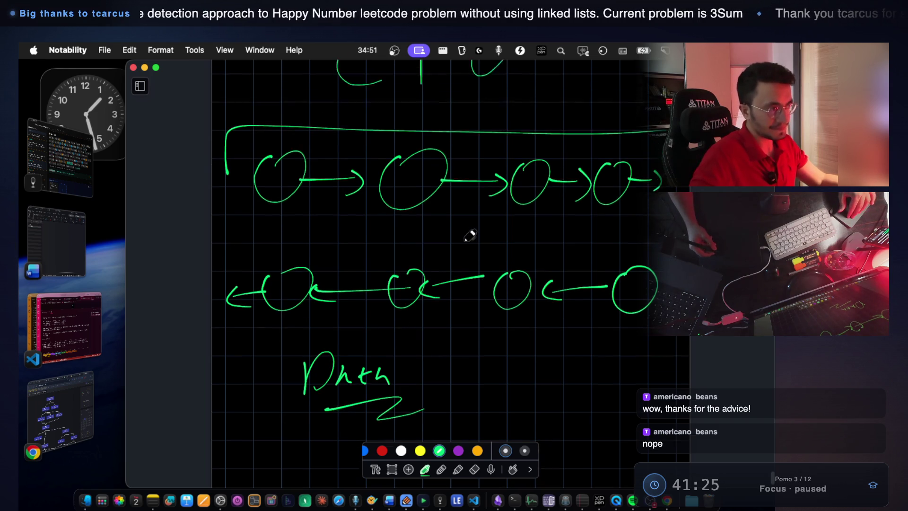
scroll(441, 218, "down", 5)
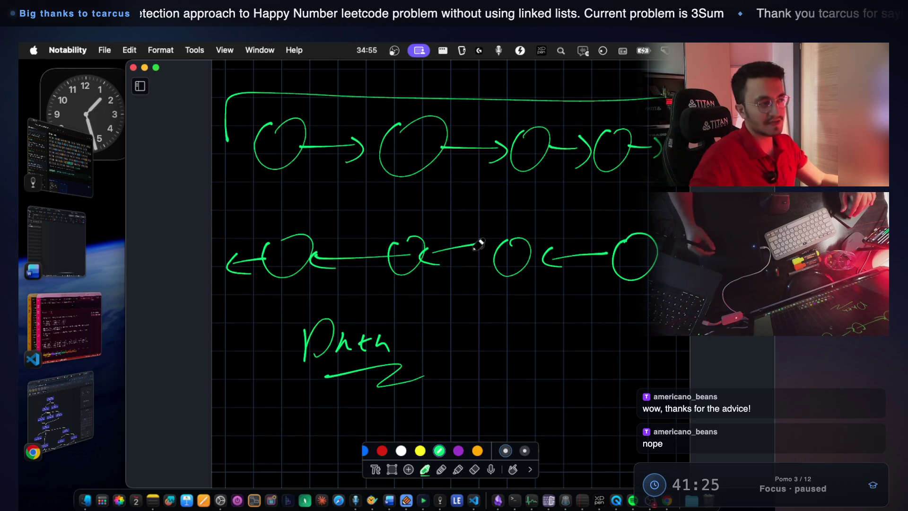
scroll(432, 243, "down", 15)
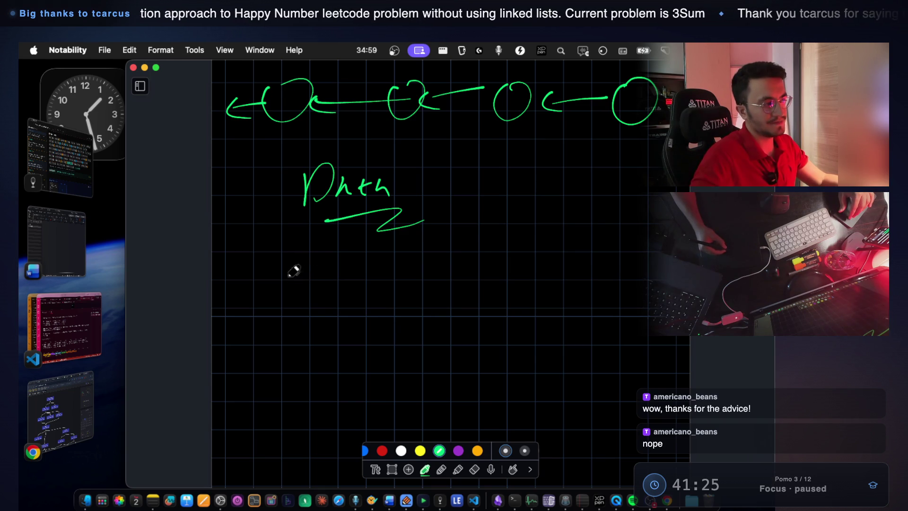
Write 'iterative' with 'recursive' beneath it, joined by a bracket, then review the page
left_click(330, 289)
mouse_move(316, 274)
left_mouse_down()
mouse_move(315, 304)
mouse_move(391, 281)
mouse_move(451, 285)
left_mouse_up()
left_click_drag(340, 331, 381, 327)
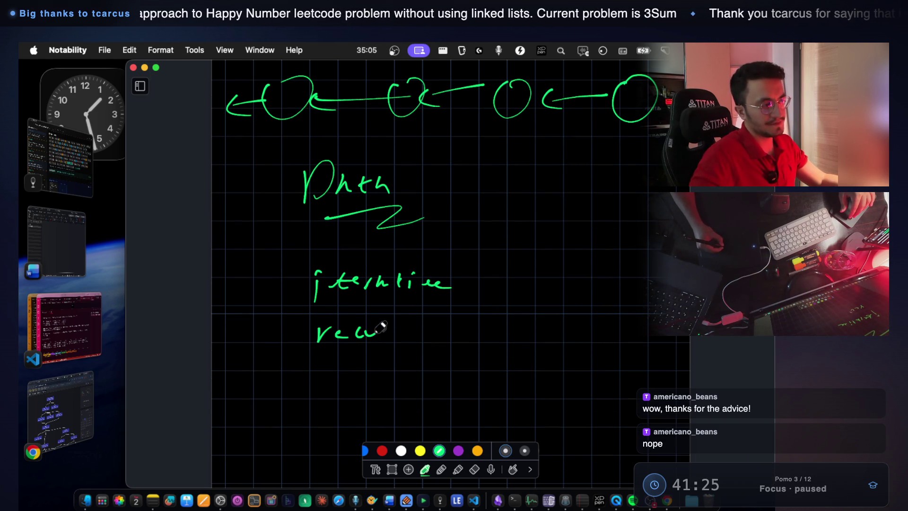
mouse_move(458, 267)
left_mouse_down()
mouse_move(477, 278)
mouse_move(479, 357)
left_mouse_up()
scroll(425, 349, "up", 5)
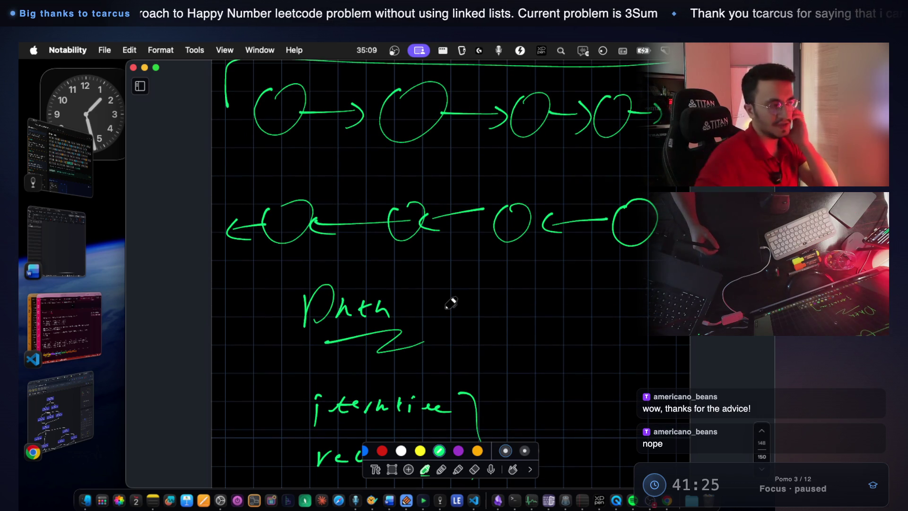
scroll(509, 194, "up", 3)
scroll(511, 184, "up", 2)
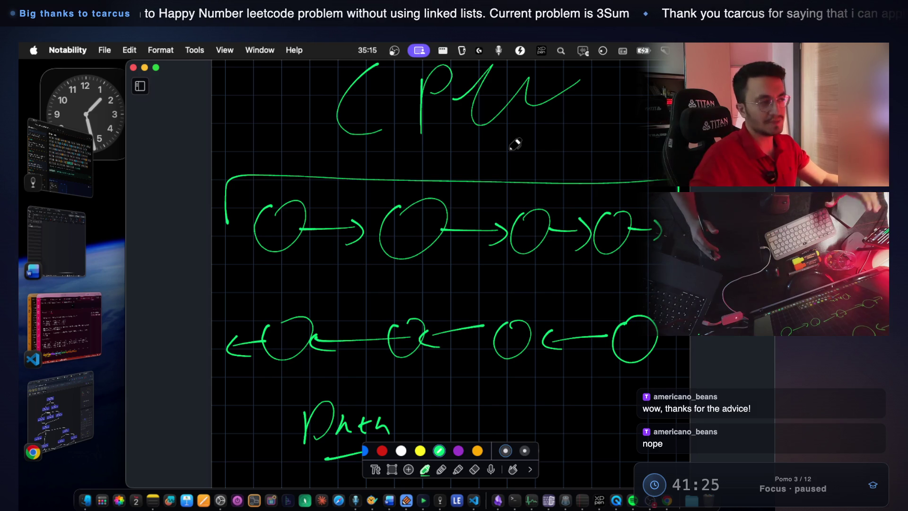
scroll(462, 230, "up", 2)
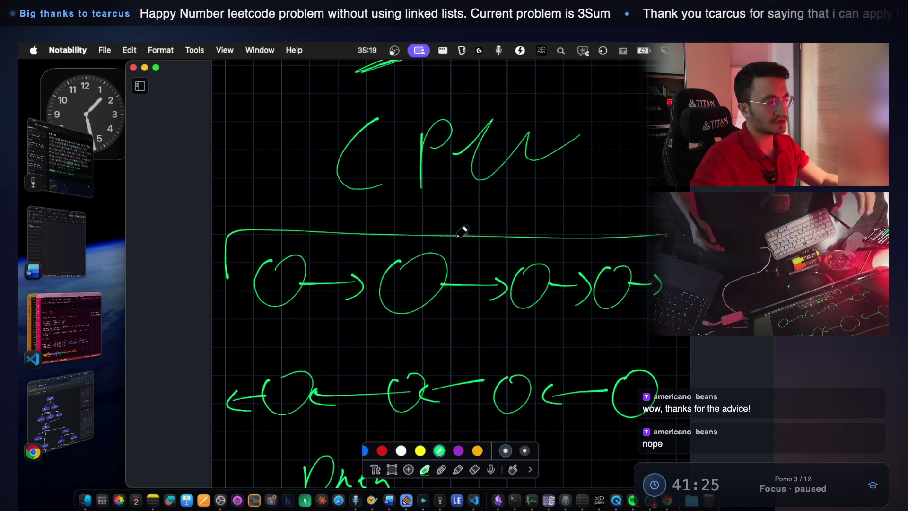
scroll(411, 265, "down", 5)
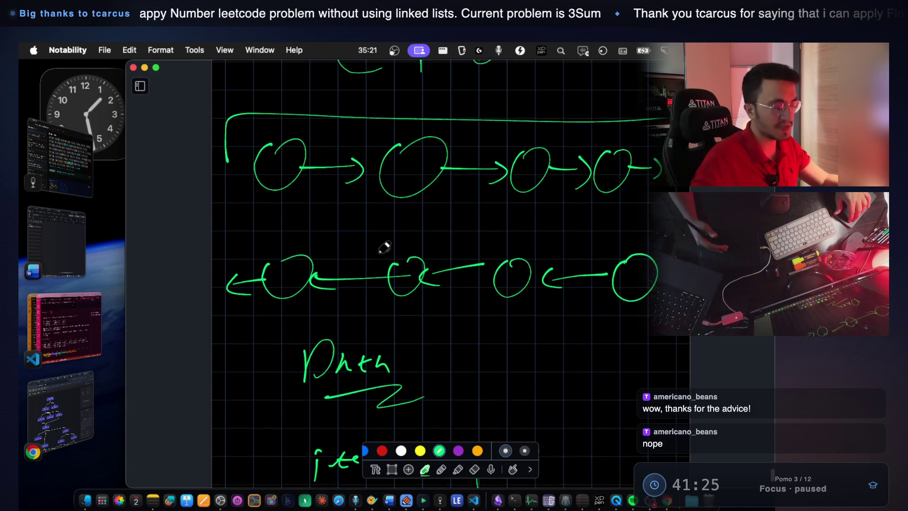
scroll(384, 246, "down", 4)
scroll(411, 260, "up", 3)
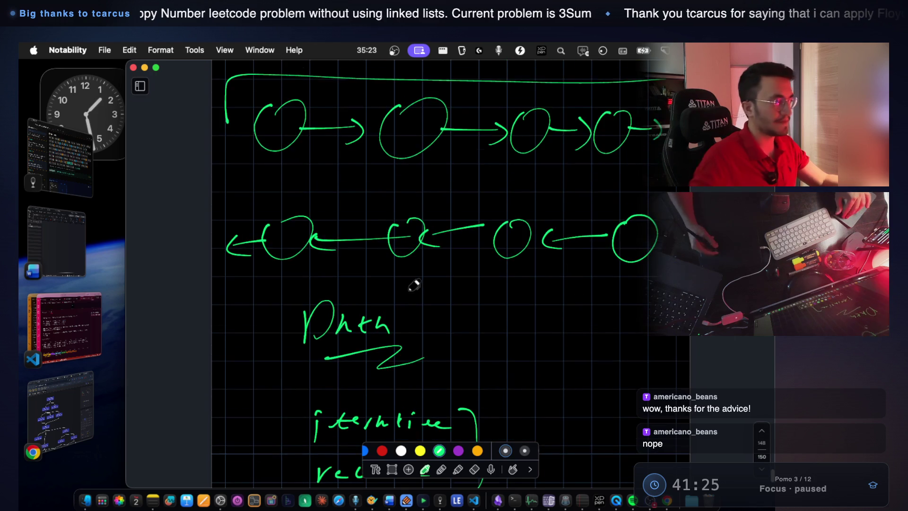
scroll(527, 184, "up", 3)
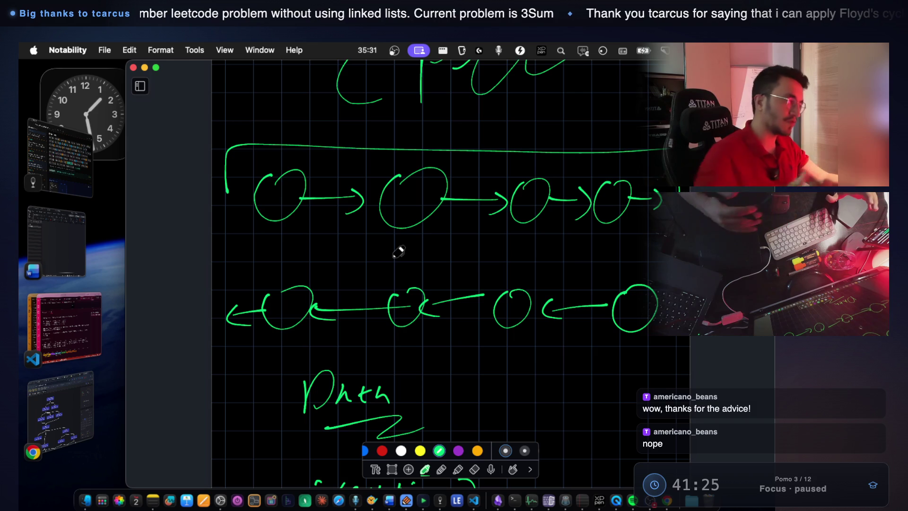
left_click(76, 336)
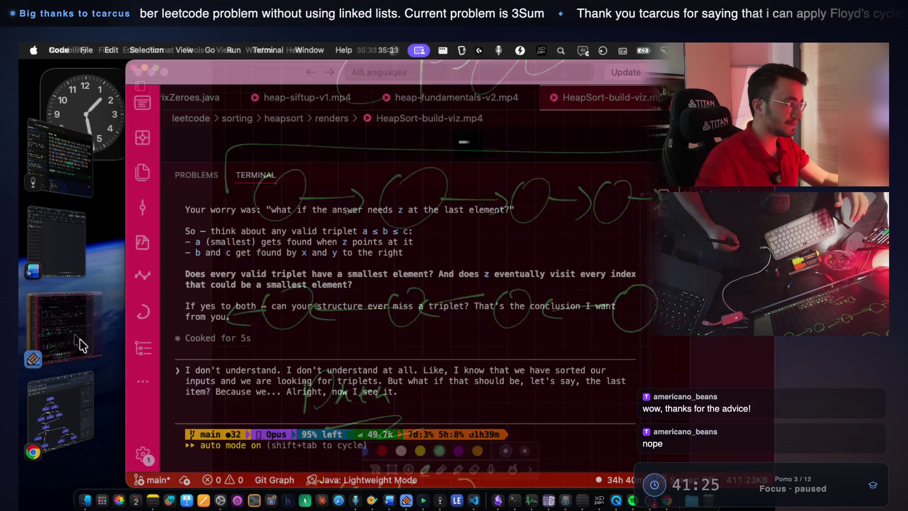
Bring up the Edit Distance problem in the browser and select its method signature and title
left_click(73, 409)
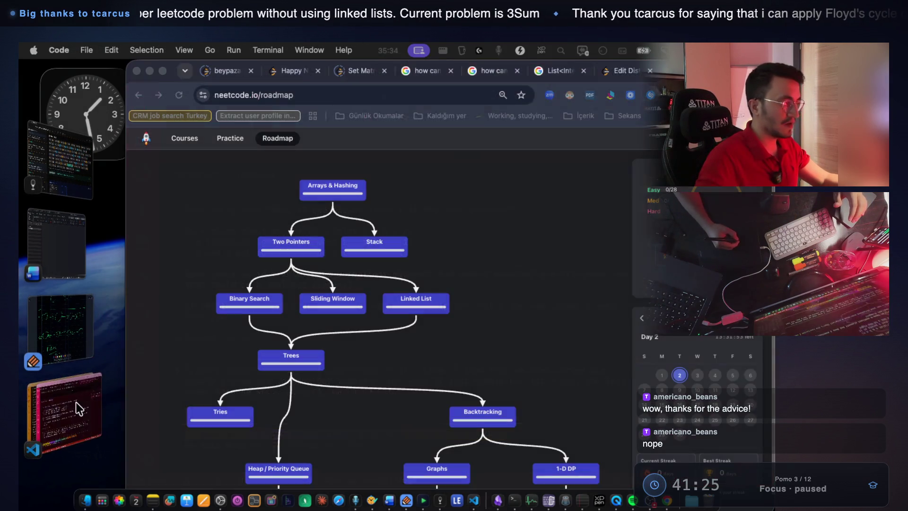
left_click(302, 97)
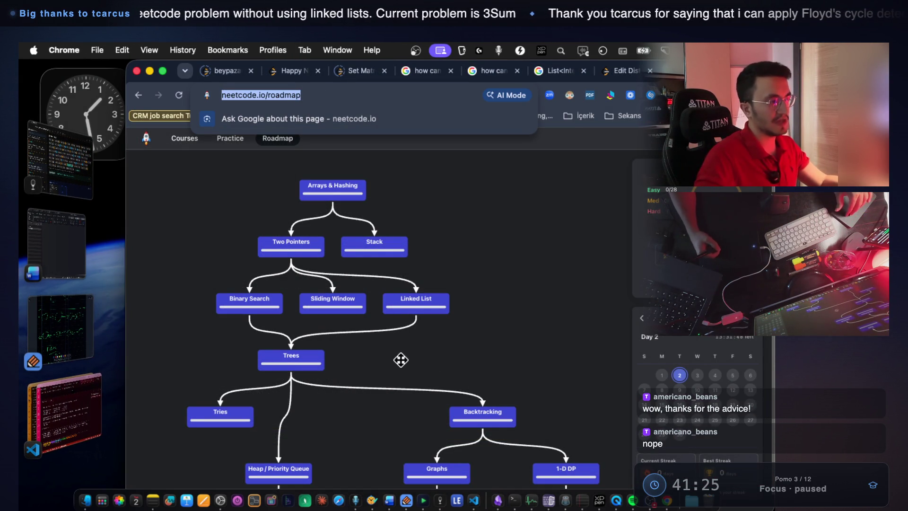
scroll(403, 350, "down", 2)
scroll(403, 331, "up", 5)
scroll(395, 307, "down", 5)
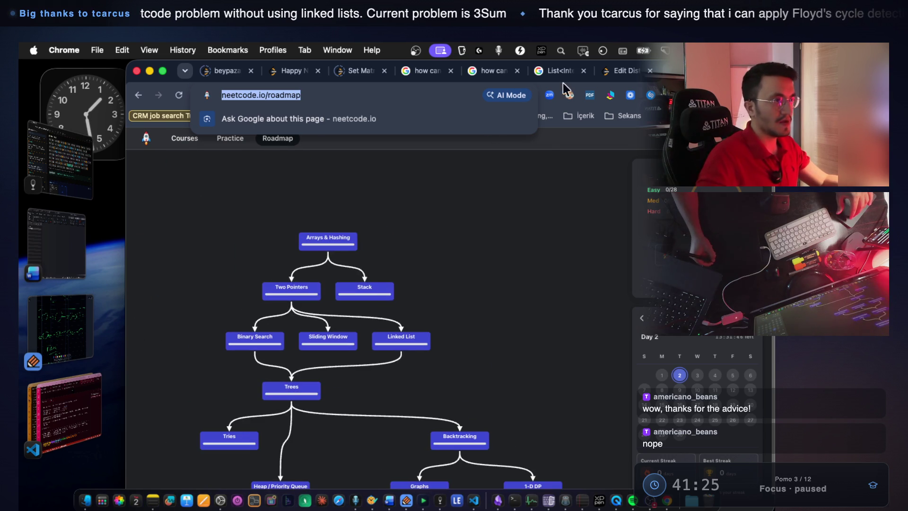
left_click(622, 70)
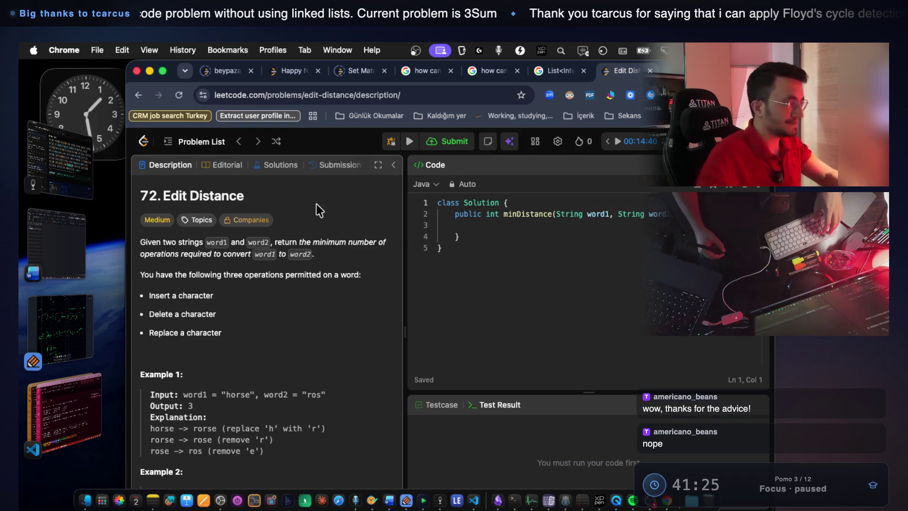
left_click_drag(453, 214, 684, 214)
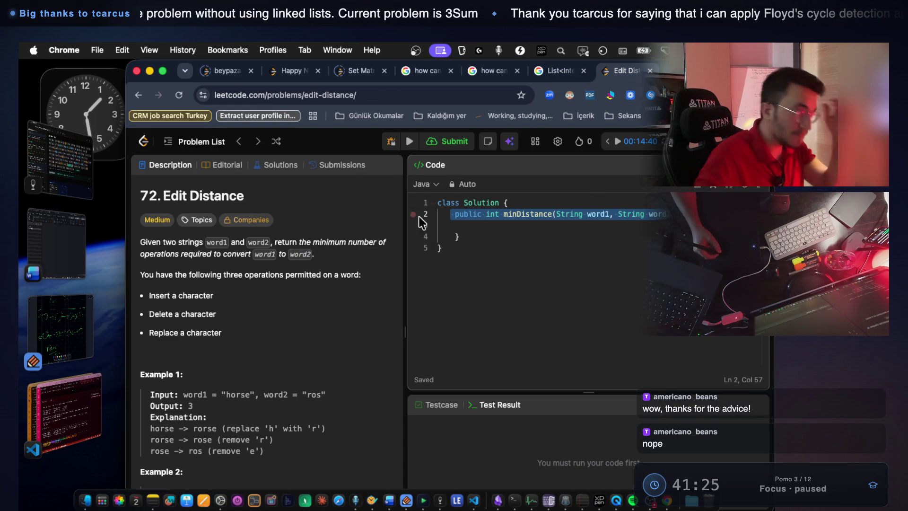
mouse_move(166, 191)
left_mouse_down()
mouse_move(180, 196)
mouse_move(91, 203)
left_mouse_up()
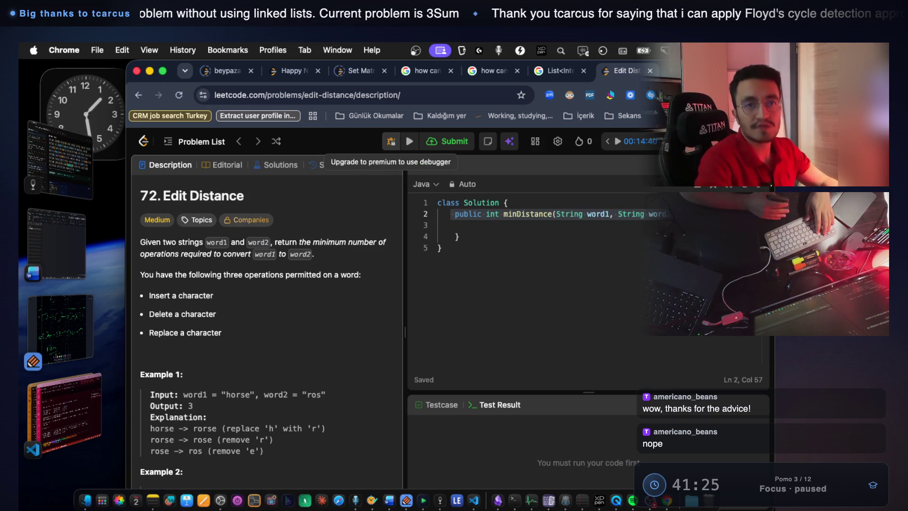
key("super+space")
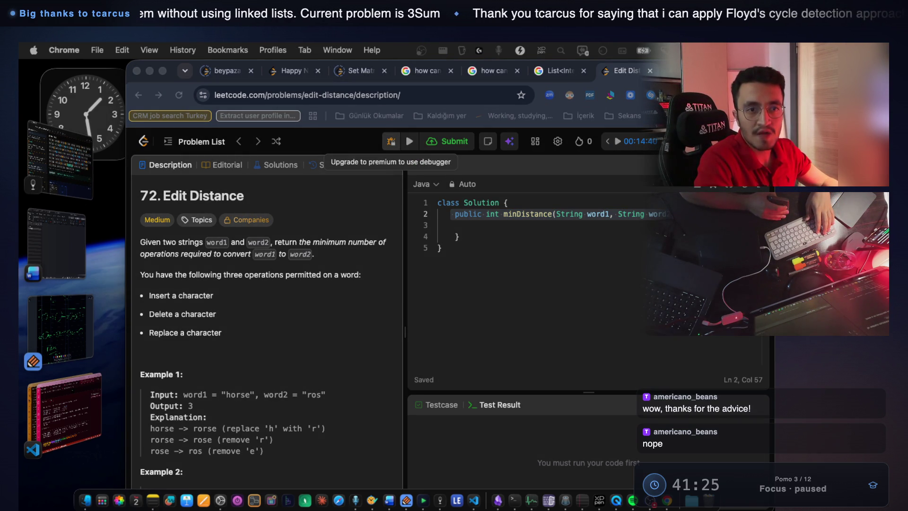
left_click_drag(265, 201, 166, 196)
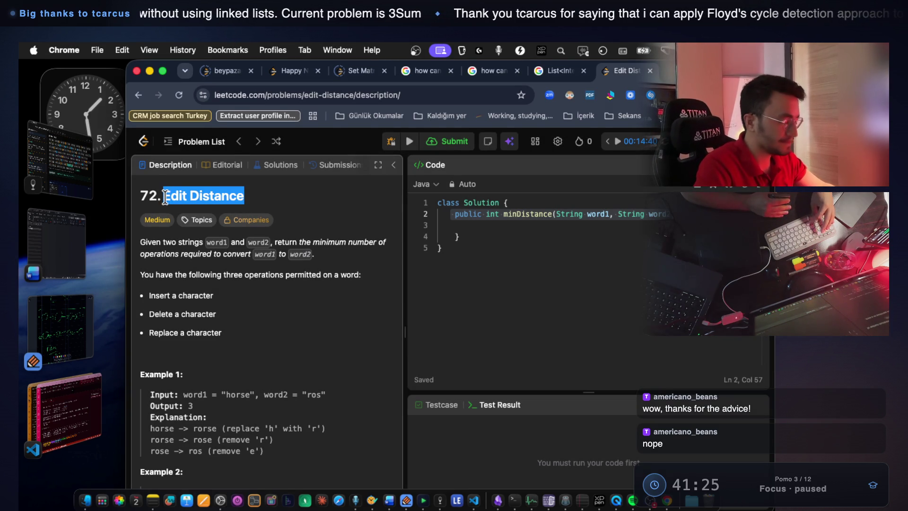
key("super+space")
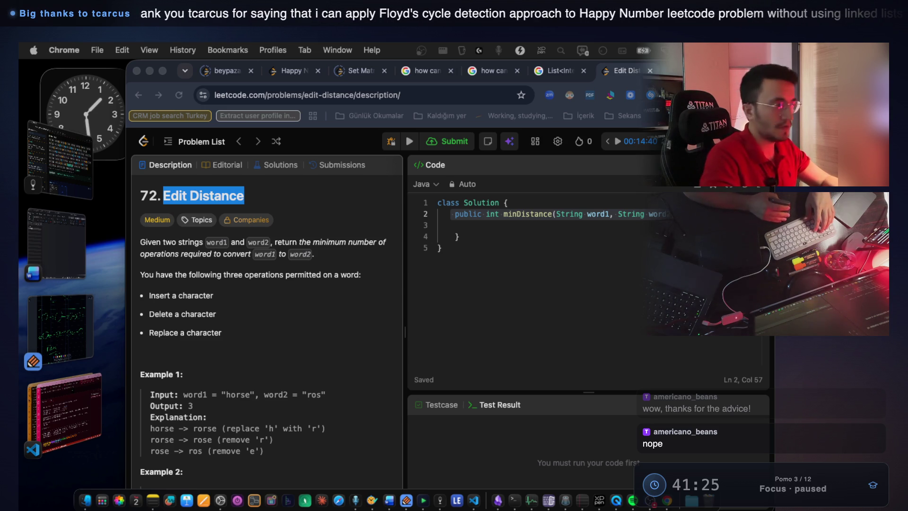
Select and drag the list of three permitted operations from the problem statement
left_click(544, 237)
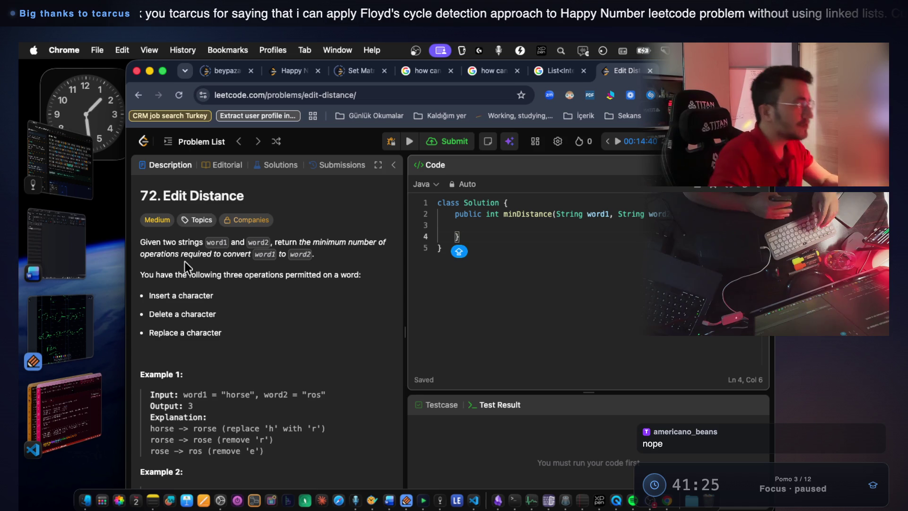
left_click_drag(223, 242, 371, 246)
left_click_drag(184, 254, 250, 256)
left_click_drag(138, 275, 355, 285)
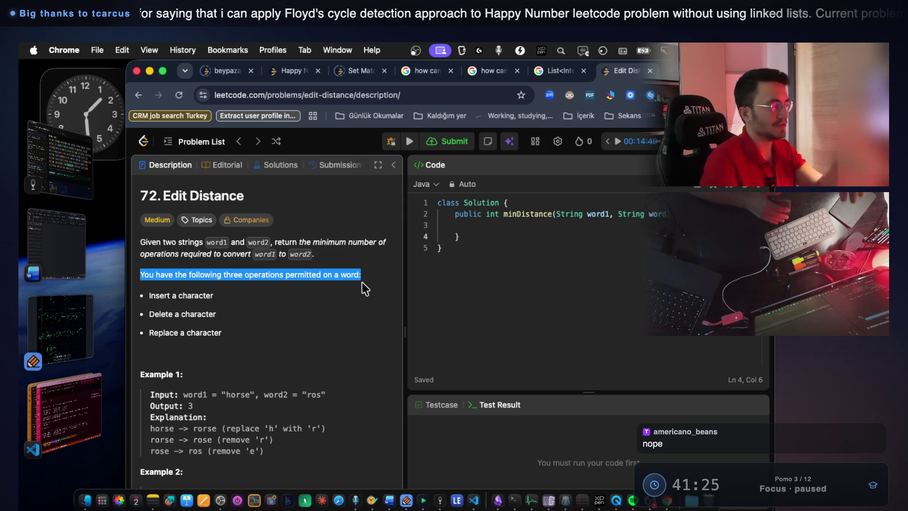
left_click(362, 301)
mouse_move(254, 316)
left_mouse_down()
mouse_move(124, 292)
mouse_move(189, 331)
mouse_move(203, 362)
left_mouse_up()
left_click(66, 325)
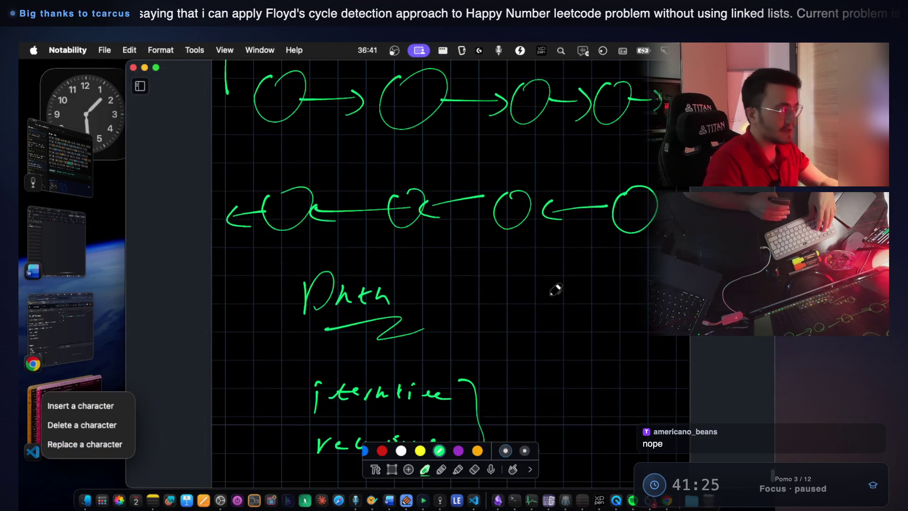
Paste the insert/delete/replace operations list onto the page and move it up-left
scroll(551, 286, "down", 10)
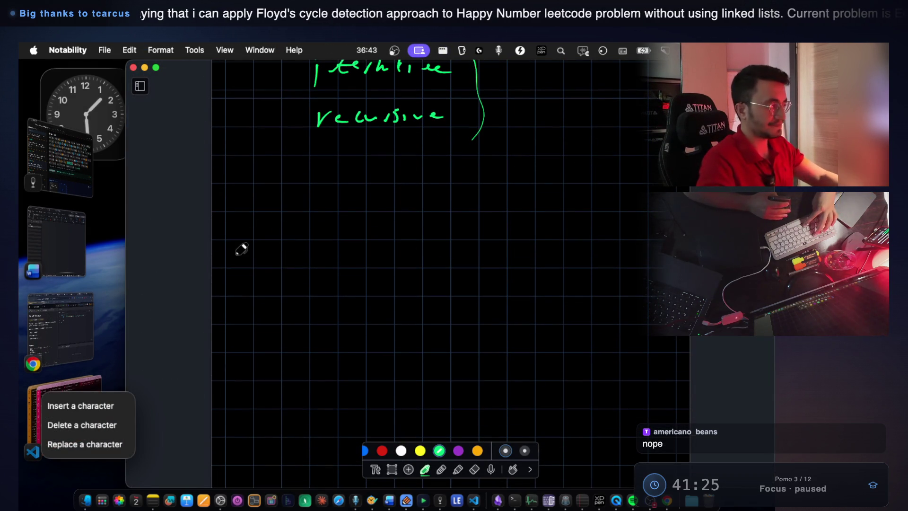
key("super+v")
left_click_drag(470, 281, 371, 257)
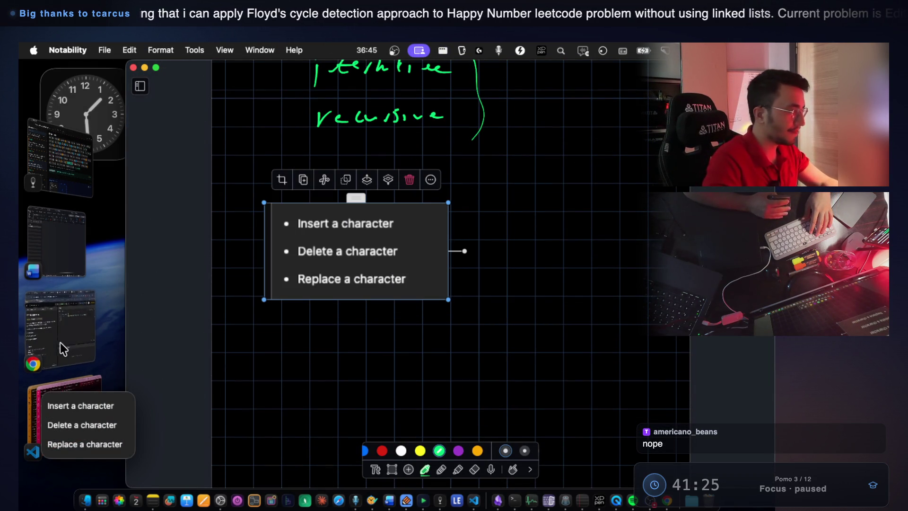
left_click(476, 281)
Write the example strings 'S1 =' and 'S2 =' side by side in green
scroll(473, 243, "down", 5)
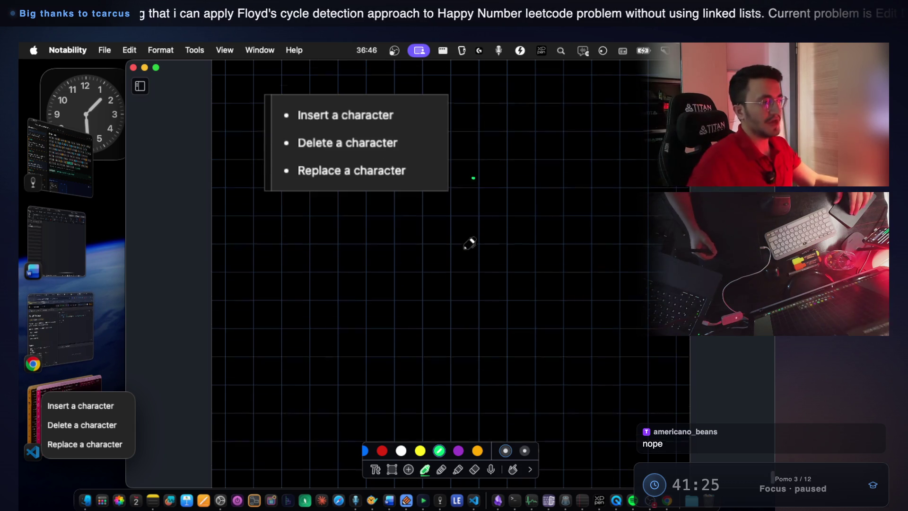
mouse_move(252, 240)
left_mouse_down()
mouse_move(242, 270)
mouse_move(266, 276)
left_mouse_up()
left_click_drag(284, 250, 301, 259)
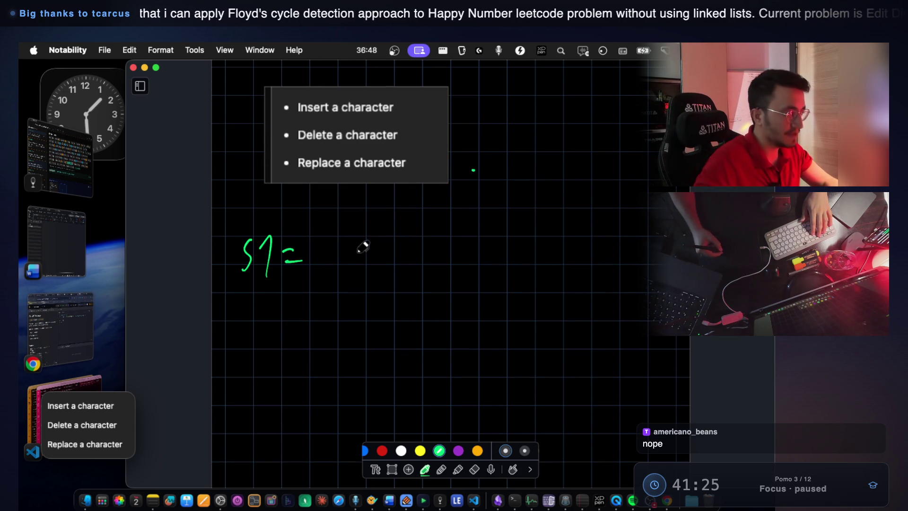
mouse_move(327, 229)
left_mouse_down()
mouse_move(323, 256)
mouse_move(367, 261)
left_mouse_up()
mouse_move(372, 259)
left_mouse_down()
mouse_move(378, 250)
mouse_move(419, 263)
left_mouse_up()
left_click_drag(502, 260, 496, 266)
left_click_drag(516, 242, 539, 261)
left_click_drag(550, 252, 583, 263)
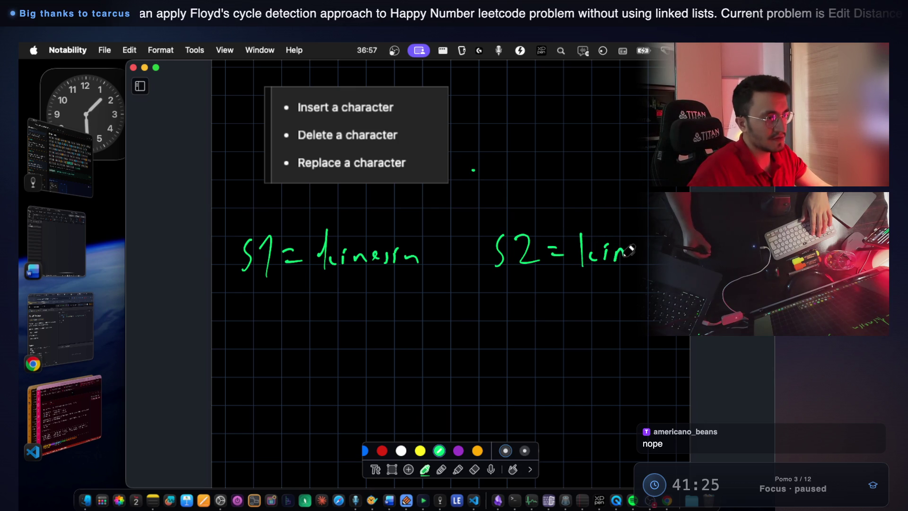
left_click_drag(648, 248, 648, 252)
Draw a curved arrow arcing from S1 to S2
left_click(61, 326)
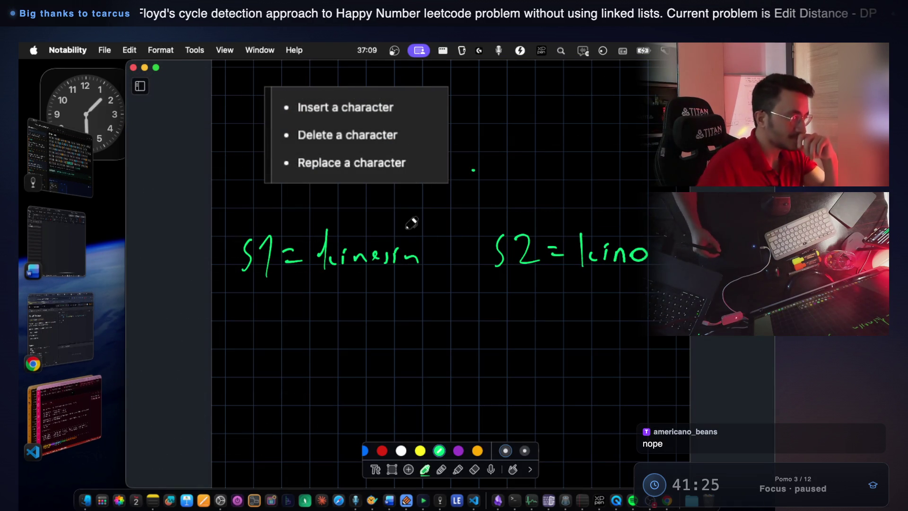
mouse_move(387, 240)
left_mouse_down()
mouse_move(402, 220)
mouse_move(594, 201)
mouse_move(607, 227)
left_mouse_up()
left_click_drag(592, 222, 606, 227)
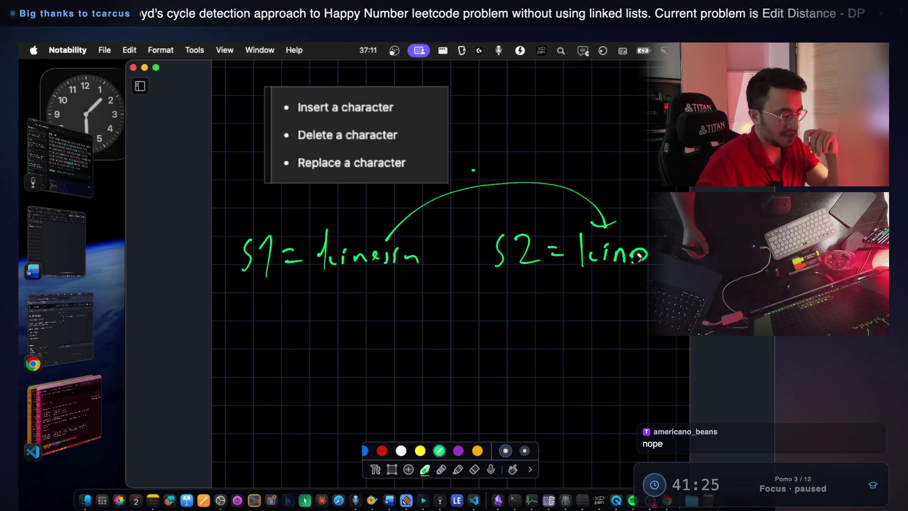
scroll(471, 265, "down", 3)
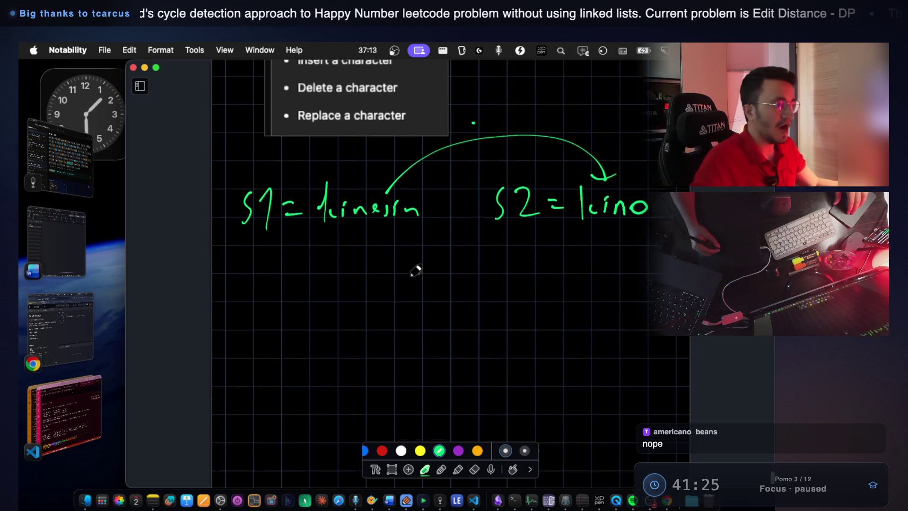
Draw a green root circle under S1 and S2 with three branches going down
mouse_move(392, 260)
left_mouse_down()
mouse_move(435, 226)
mouse_move(401, 236)
mouse_move(333, 325)
left_mouse_up()
scroll(400, 237, "down", 2)
mouse_move(414, 230)
left_mouse_down()
mouse_move(410, 339)
mouse_move(562, 306)
left_mouse_up()
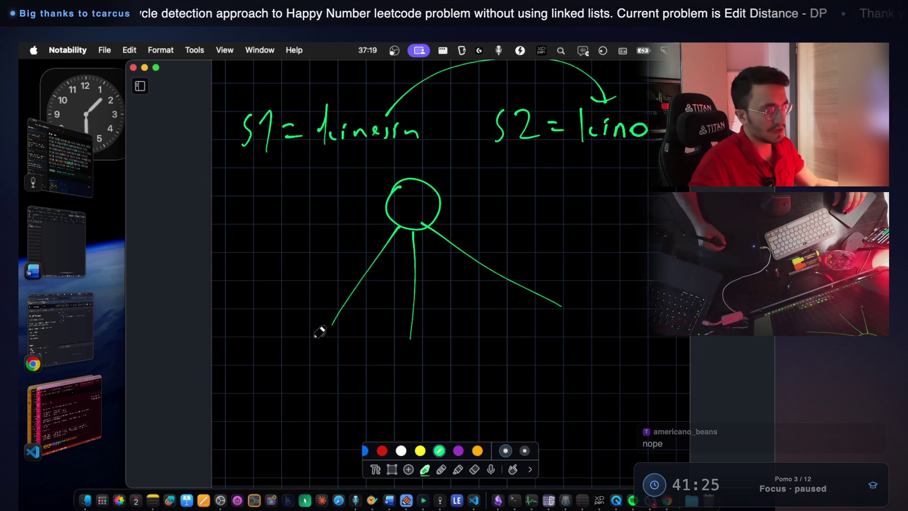
left_click(60, 337)
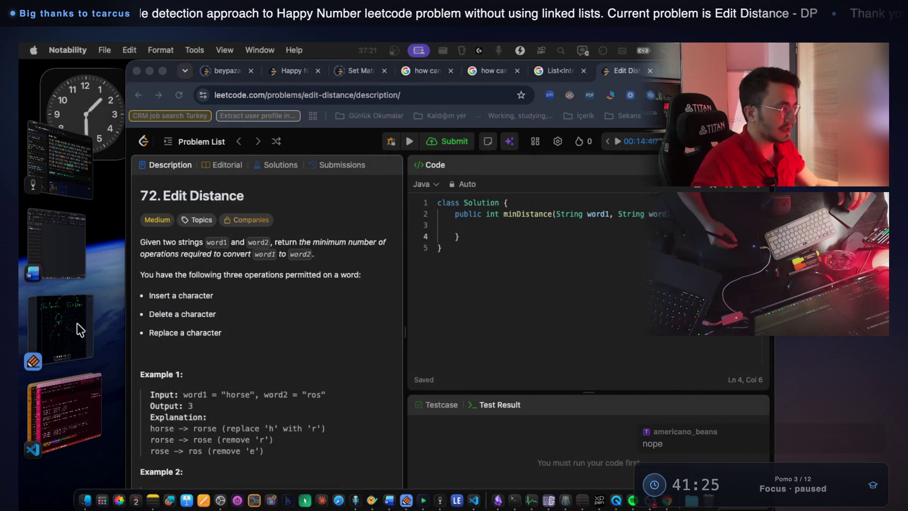
left_click(78, 323)
scroll(385, 229, "up", 5)
scroll(383, 178, "down", 5)
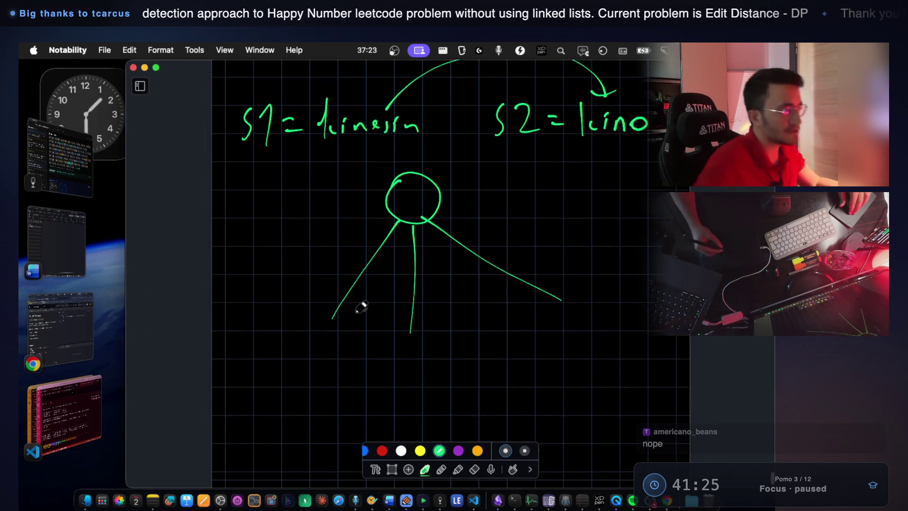
scroll(362, 294, "down", 1)
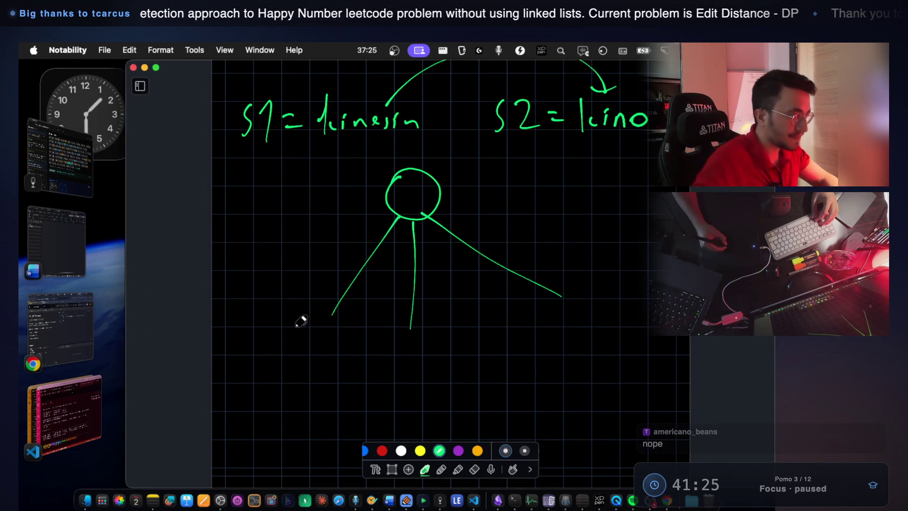
Add a red insert circle on the left branch and a purple circle labelled 'delete' in the middle
left_click(381, 450)
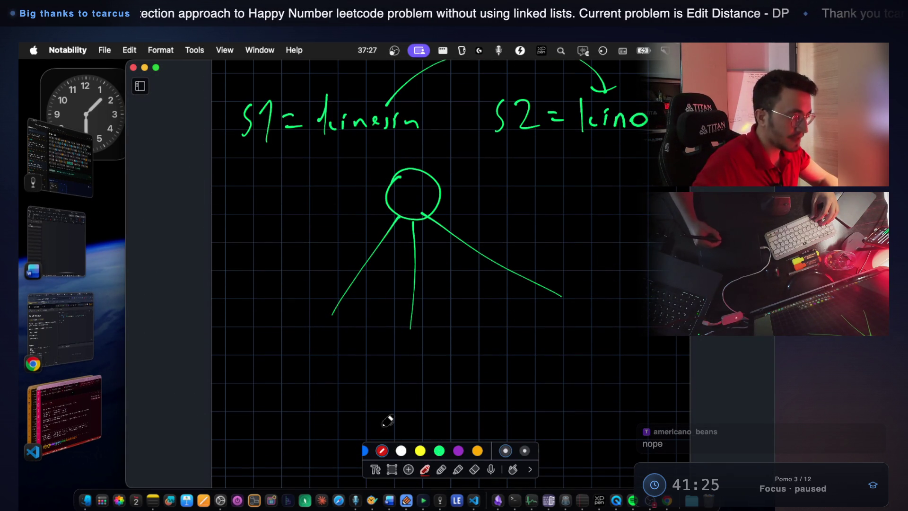
left_click_drag(303, 320, 311, 312)
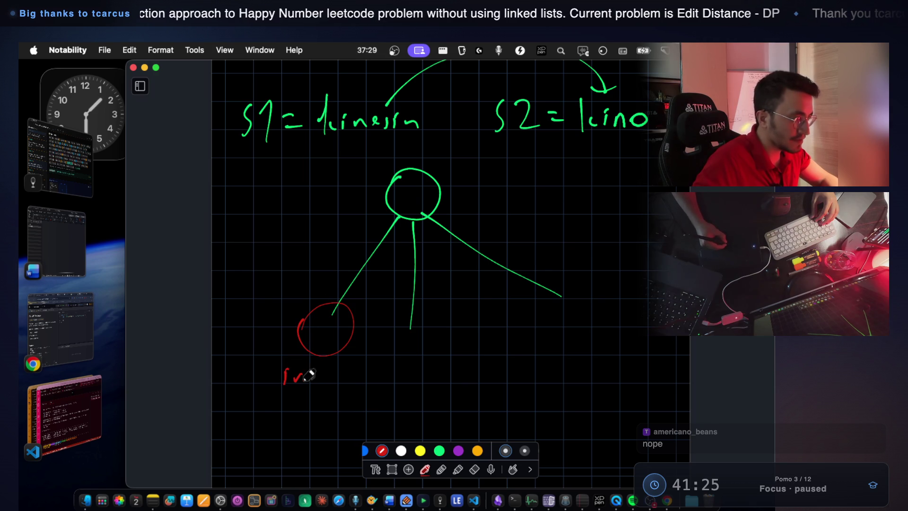
scroll(347, 372, "up", 10)
scroll(450, 298, "down", 9)
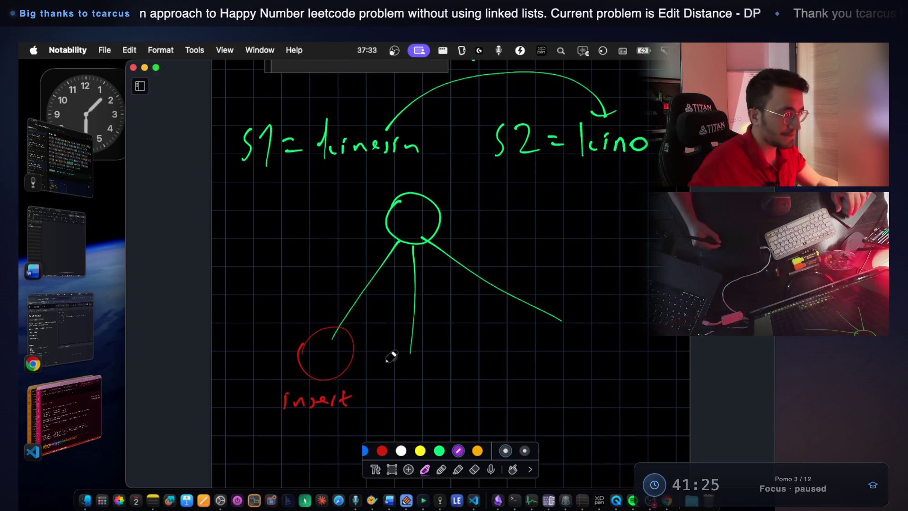
left_click_drag(397, 352, 394, 362)
scroll(392, 347, "down", 3)
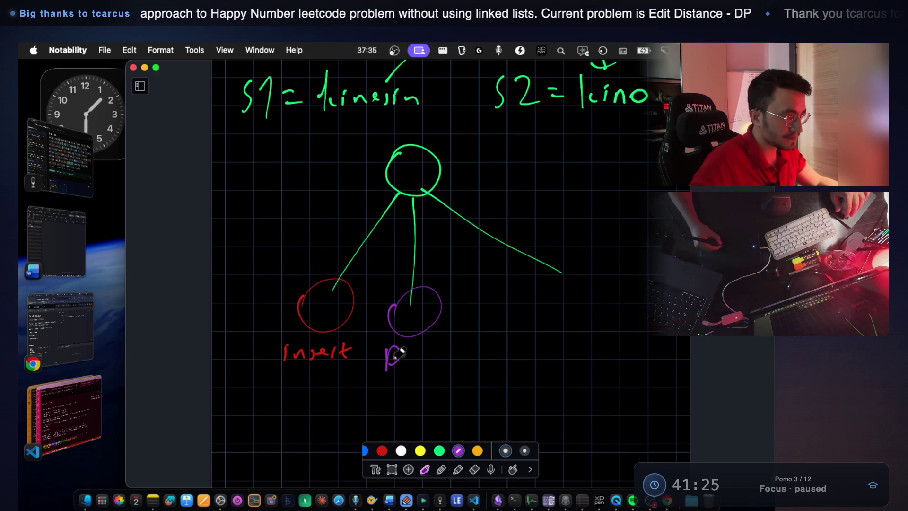
key("super+z")
left_click_drag(419, 340, 443, 347)
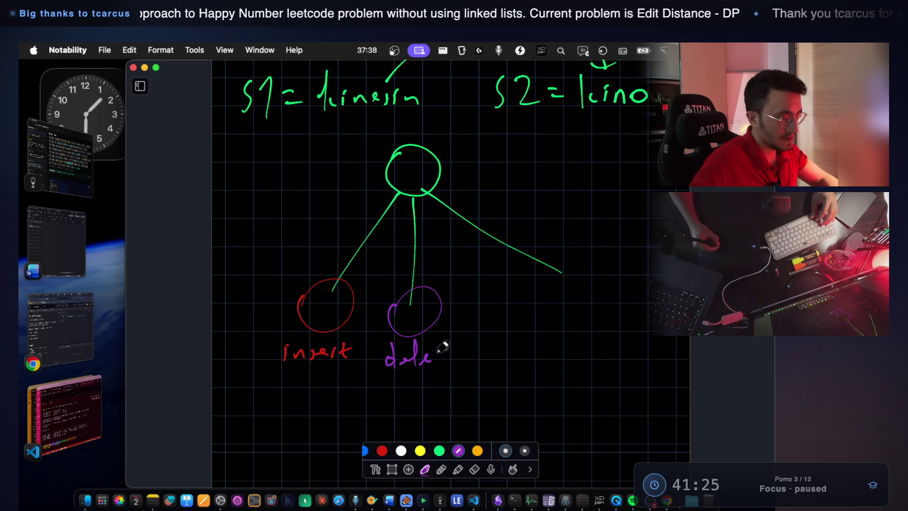
Add an orange circle on the right branch labelled 'replace'
left_click(402, 450)
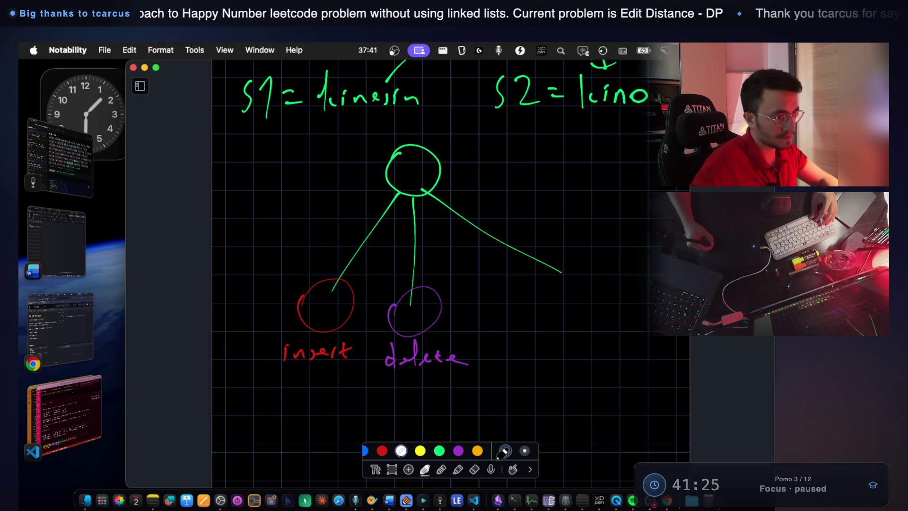
left_click(478, 451)
left_click_drag(558, 283, 599, 285)
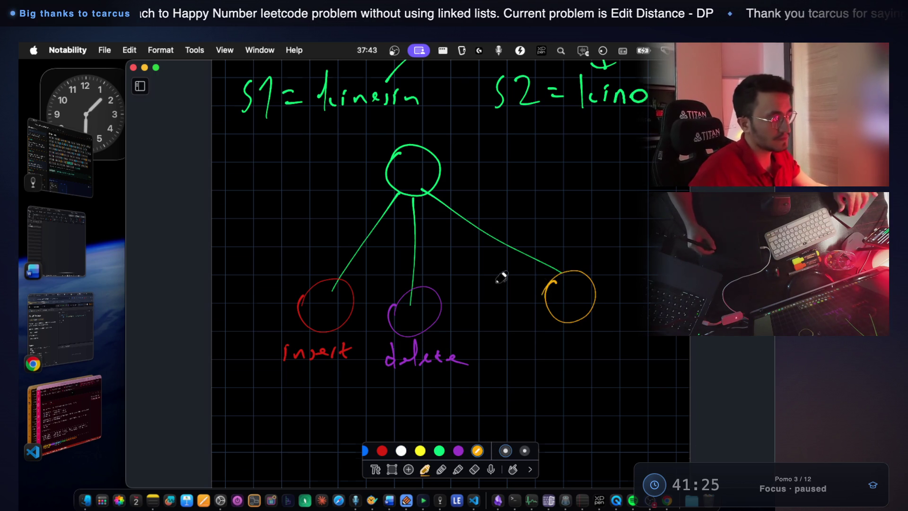
scroll(500, 277, "up", 6)
scroll(509, 283, "down", 10)
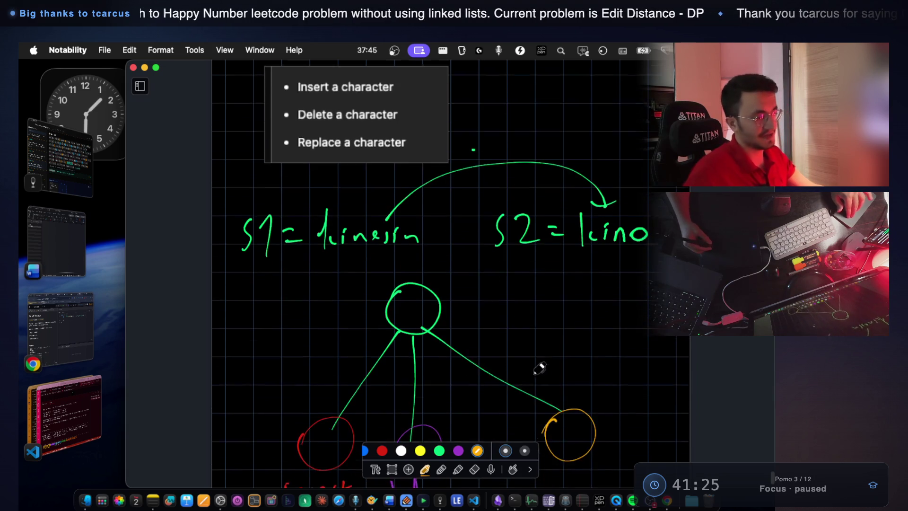
mouse_move(524, 386)
left_mouse_down()
mouse_move(576, 369)
mouse_move(583, 385)
mouse_move(618, 391)
left_mouse_up()
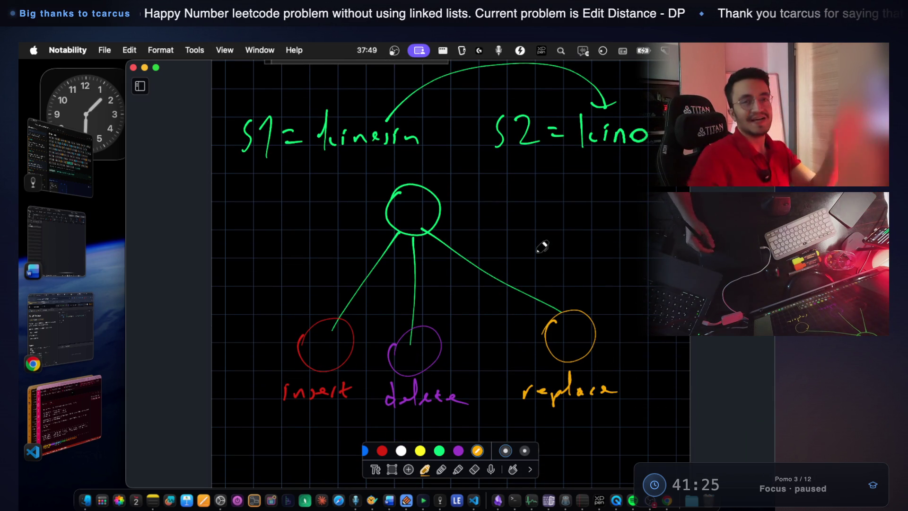
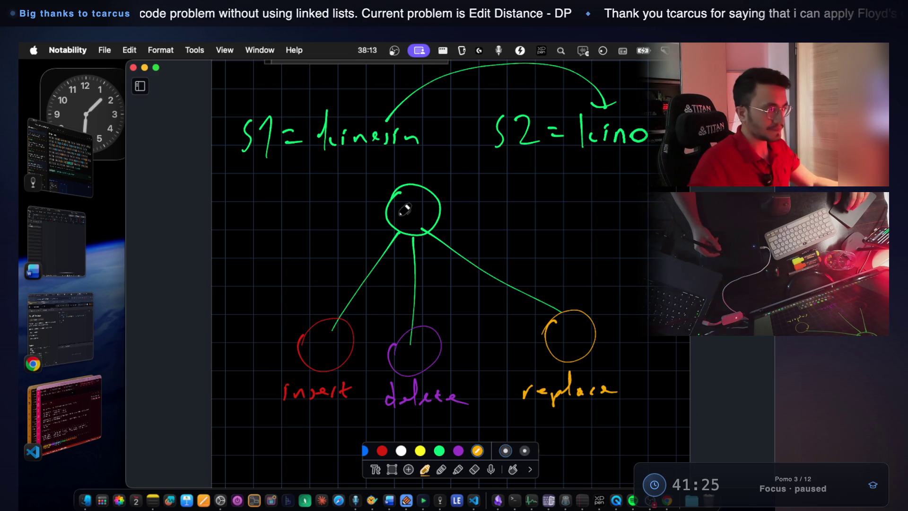
Undo the stray underline and the 'source' note drawn under replace
scroll(374, 231, "down", 2)
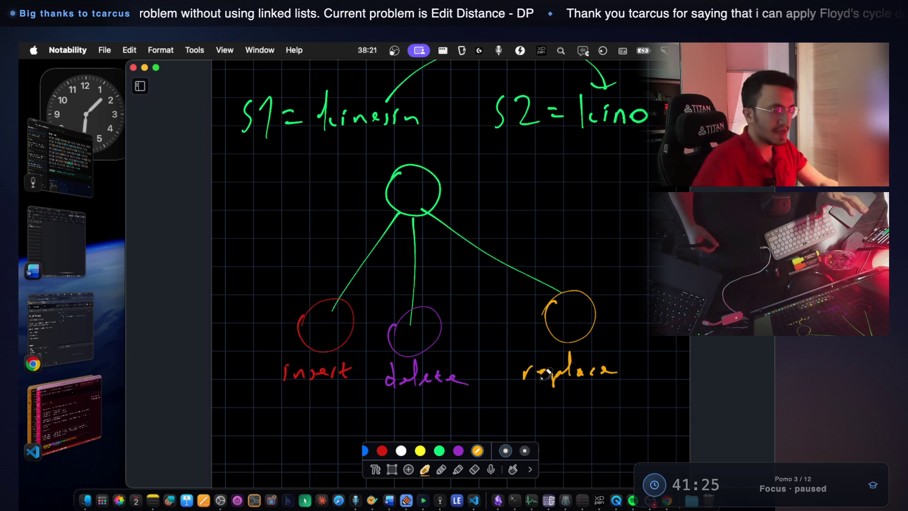
scroll(600, 331, "down", 2)
mouse_move(523, 355)
left_mouse_down()
mouse_move(615, 355)
mouse_move(586, 357)
left_mouse_up()
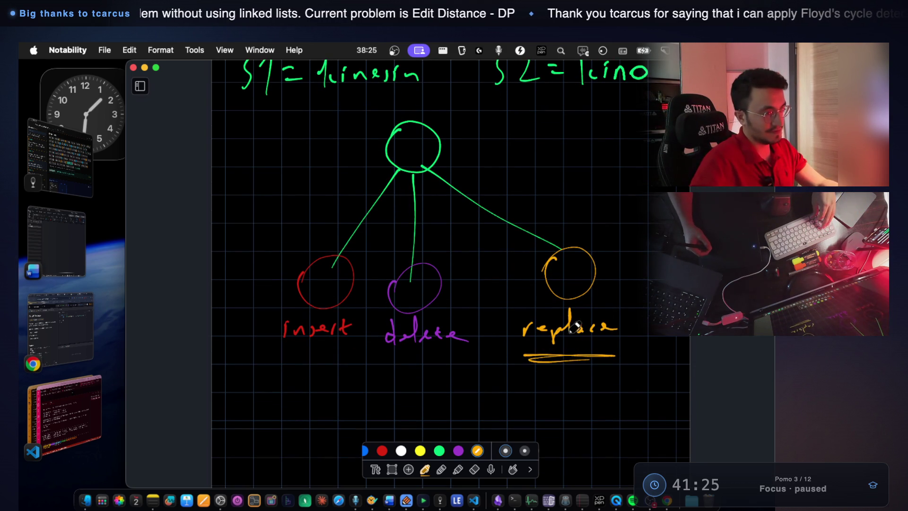
key("super+z")
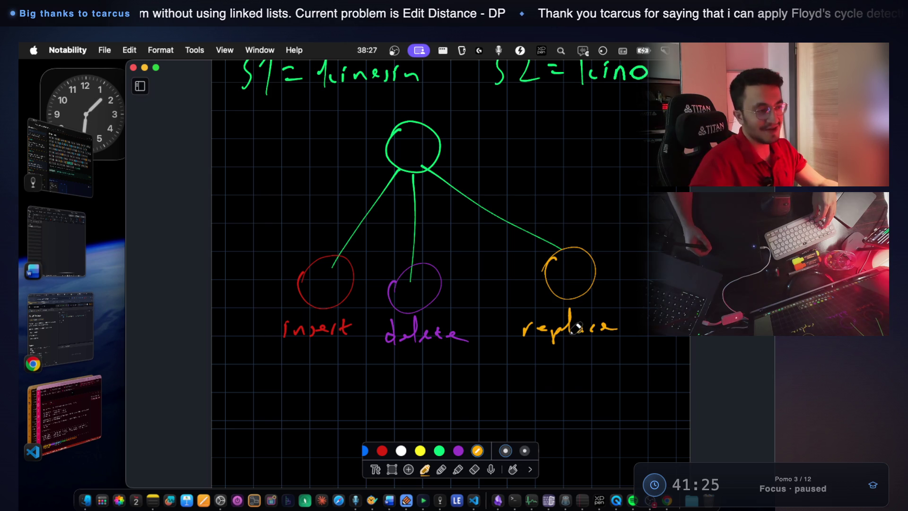
mouse_move(529, 362)
left_mouse_down()
mouse_move(544, 373)
mouse_move(596, 366)
left_mouse_up()
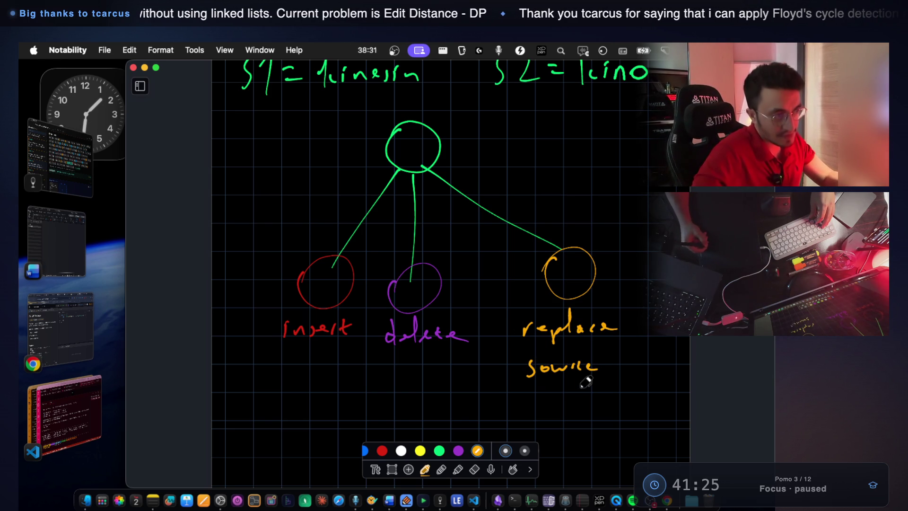
key("super+z")
key("super+z")
key("super+z")
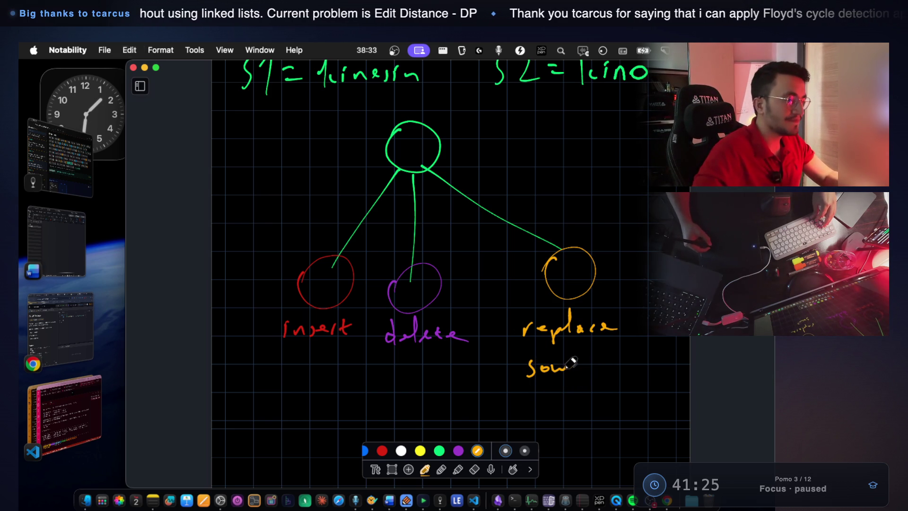
Write 'p1 ?' and 'p2 ?' in orange beneath replace, and begin the 'decision tree' label
left_click_drag(558, 358, 577, 409)
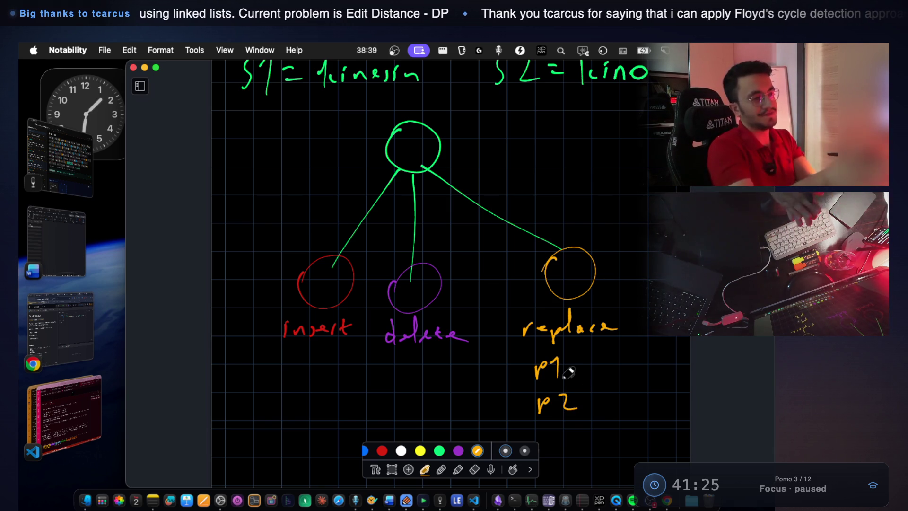
mouse_move(574, 358)
left_mouse_down()
mouse_move(586, 359)
mouse_move(582, 374)
mouse_move(597, 389)
mouse_move(588, 407)
left_mouse_up()
left_click(581, 379)
left_click(590, 419)
scroll(478, 251, "up", 3)
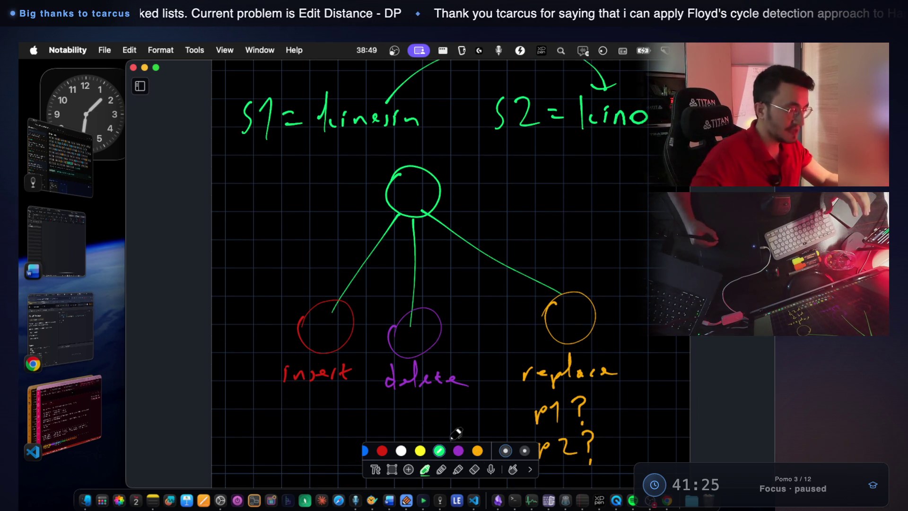
left_click_drag(493, 181, 495, 180)
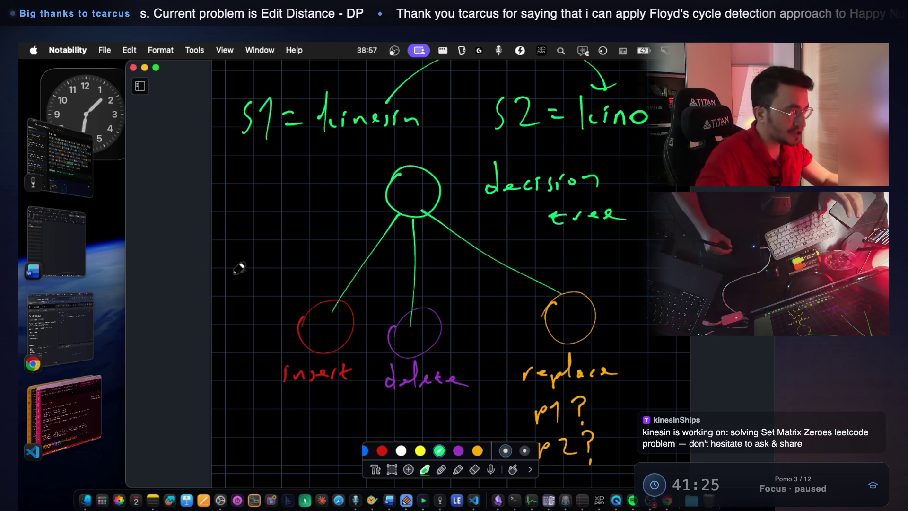
Write 'options' and 'choices' in green beside the tree's branches
left_click_drag(316, 217, 309, 233)
left_click_drag(273, 282, 316, 258)
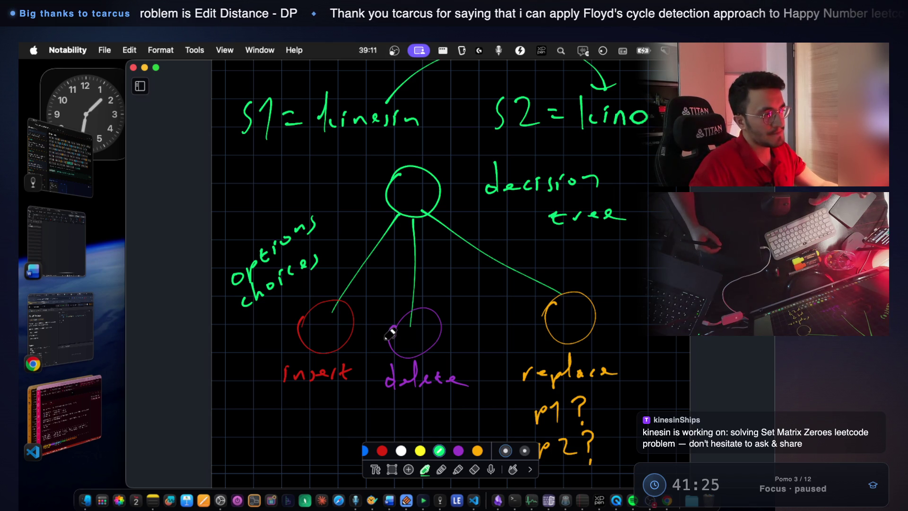
scroll(391, 334, "down", 5)
scroll(423, 287, "up", 3)
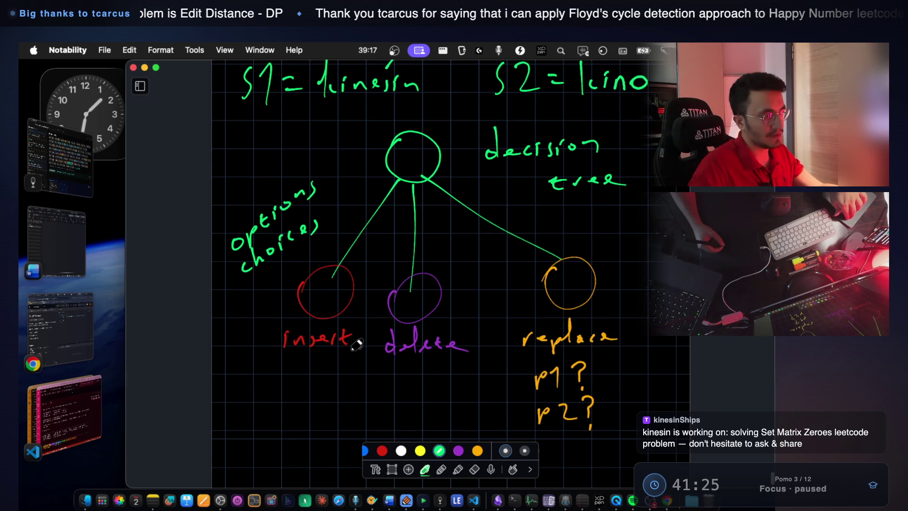
scroll(354, 340, "up", 2)
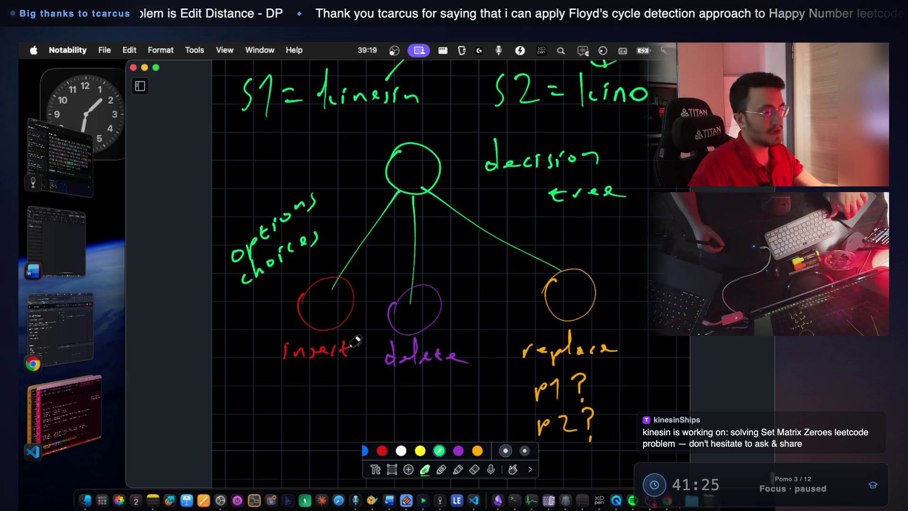
scroll(356, 340, "up", 3)
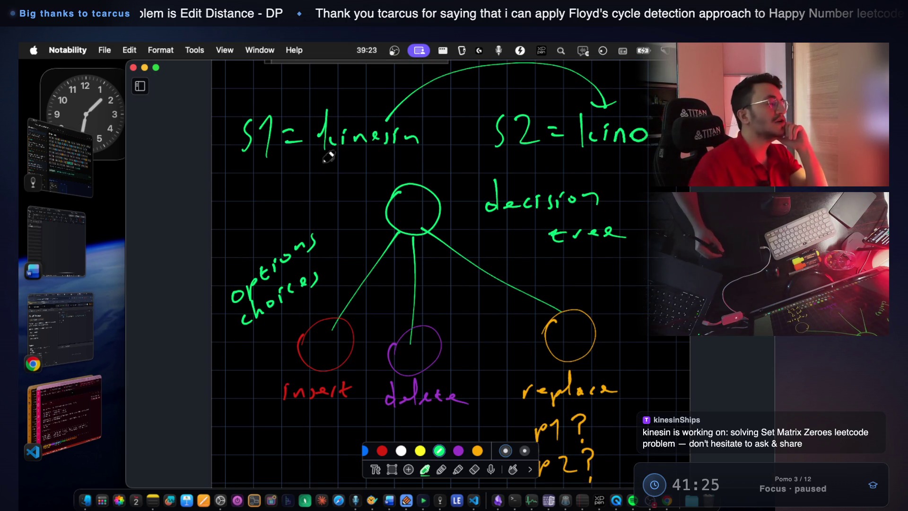
Double-underline kinesin and underline kino in green, plus a couple of marks lower down
left_click_drag(326, 161, 384, 162)
mouse_move(632, 154)
left_mouse_down()
mouse_move(571, 154)
mouse_move(553, 166)
left_mouse_up()
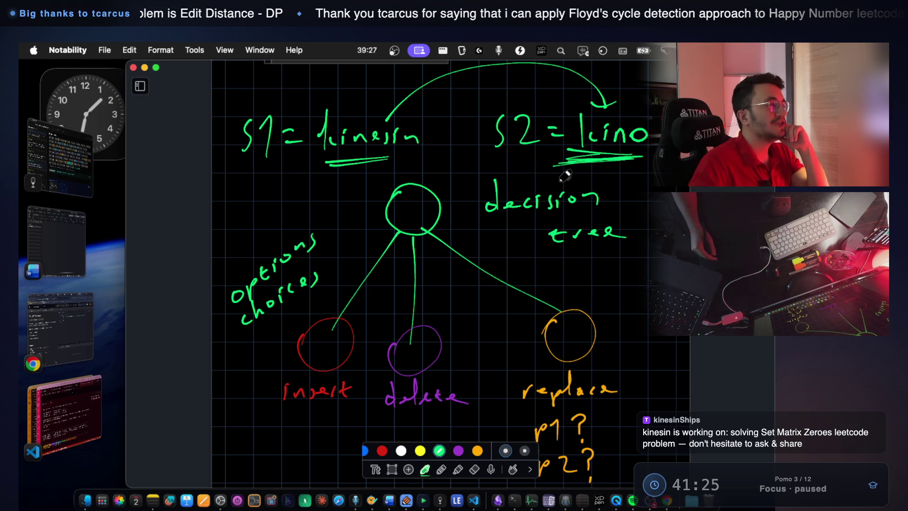
scroll(462, 269, "down", 5)
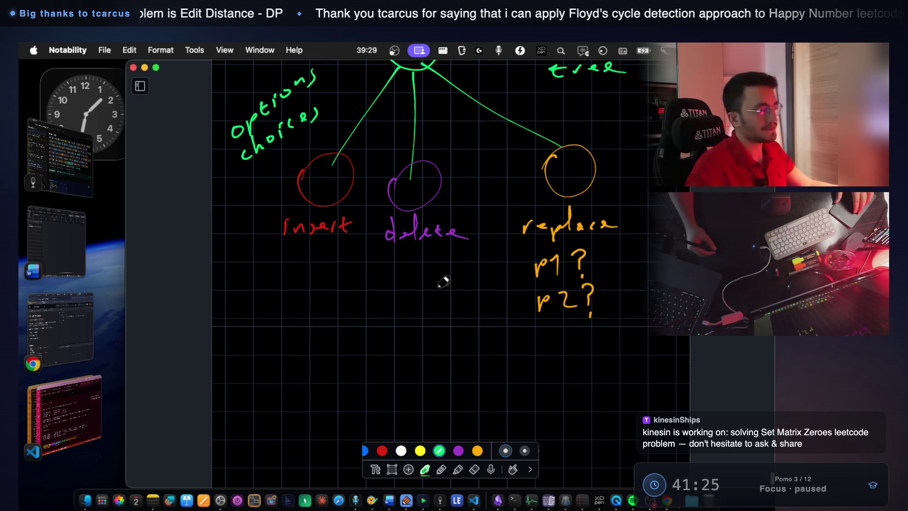
mouse_move(271, 308)
left_mouse_down()
mouse_move(259, 331)
mouse_move(287, 336)
left_mouse_up()
scroll(356, 320, "down", 1)
left_click_drag(501, 280, 493, 298)
scroll(555, 250, "up", 4)
scroll(555, 250, "up", 2)
scroll(530, 245, "down", 6)
scroll(511, 244, "up", 6)
scroll(507, 244, "down", 6)
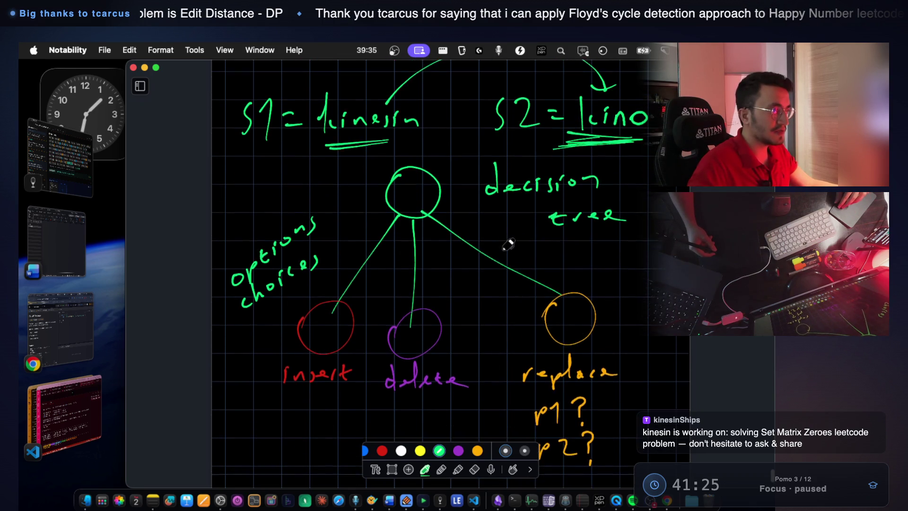
Write example strings under S1 and S2 and an empty func( ) below
mouse_move(258, 294)
left_mouse_down()
mouse_move(255, 323)
mouse_move(270, 320)
left_mouse_up()
mouse_move(276, 309)
left_mouse_down()
mouse_move(277, 320)
mouse_move(322, 315)
left_mouse_up()
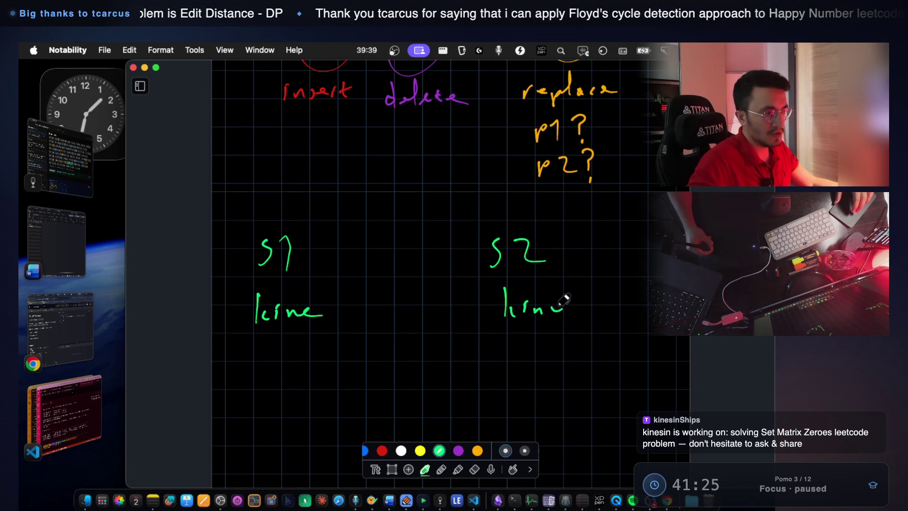
left_click_drag(570, 301, 564, 307)
scroll(430, 290, "down", 2)
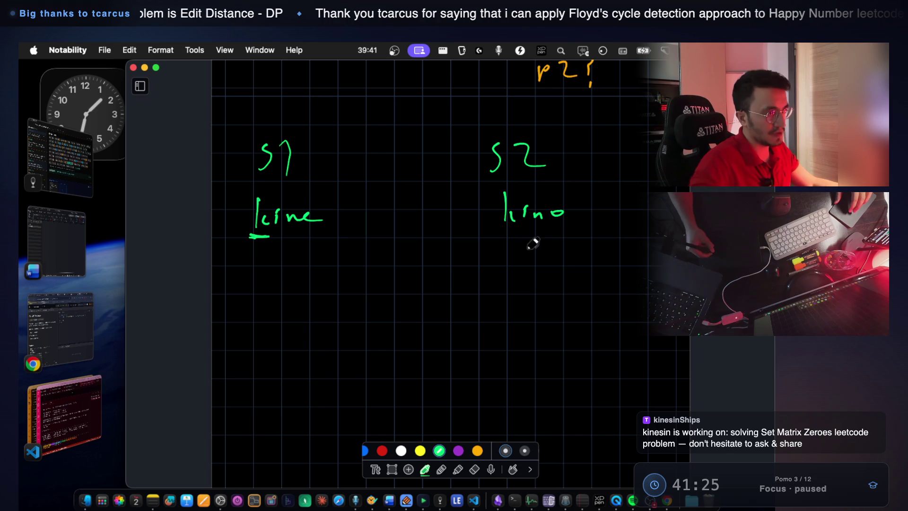
left_click_drag(504, 238, 516, 236)
scroll(318, 290, "down", 1)
mouse_move(314, 283)
left_mouse_down()
mouse_move(301, 334)
mouse_move(348, 292)
mouse_move(391, 306)
mouse_move(398, 295)
mouse_move(418, 328)
left_mouse_up()
left_click_drag(567, 278, 567, 331)
Bracket the matching first letters as equal and underline 'choices' in the tree
scroll(539, 265, "up", 2)
scroll(537, 250, "down", 3)
scroll(450, 258, "up", 5)
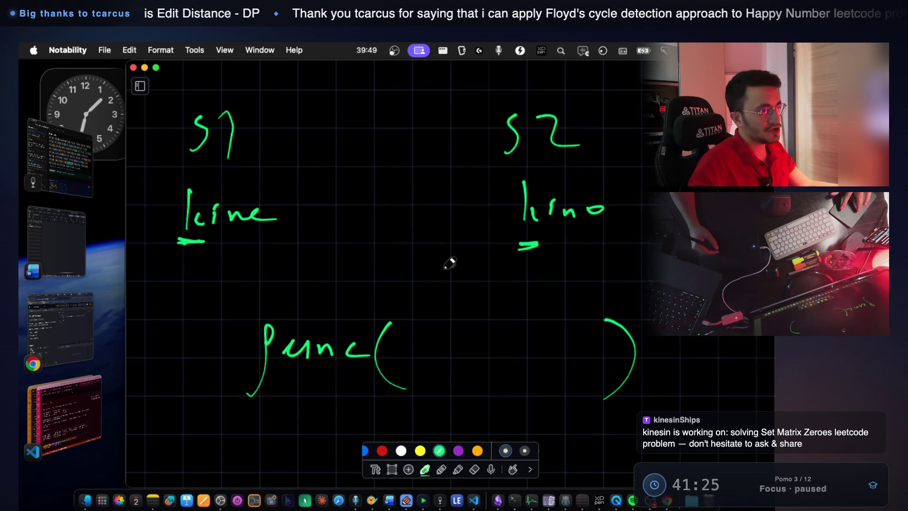
left_click_drag(202, 265, 541, 266)
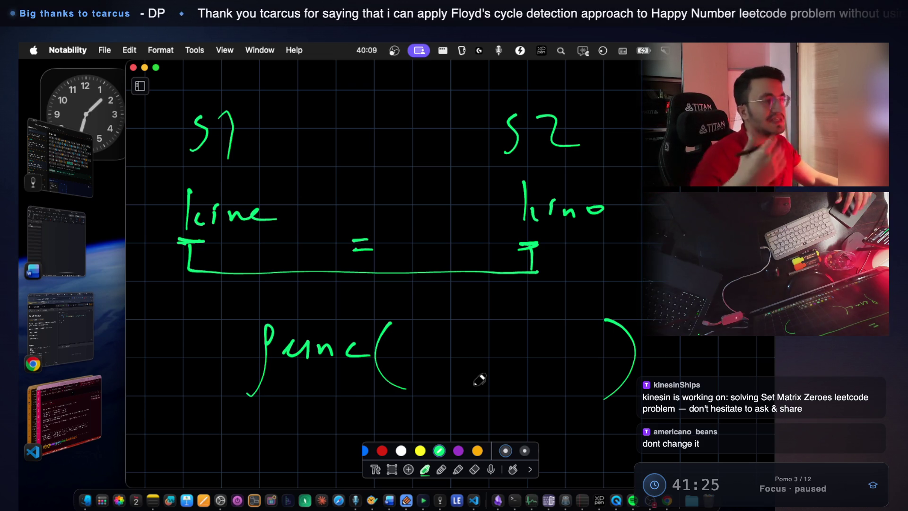
scroll(480, 379, "up", 10)
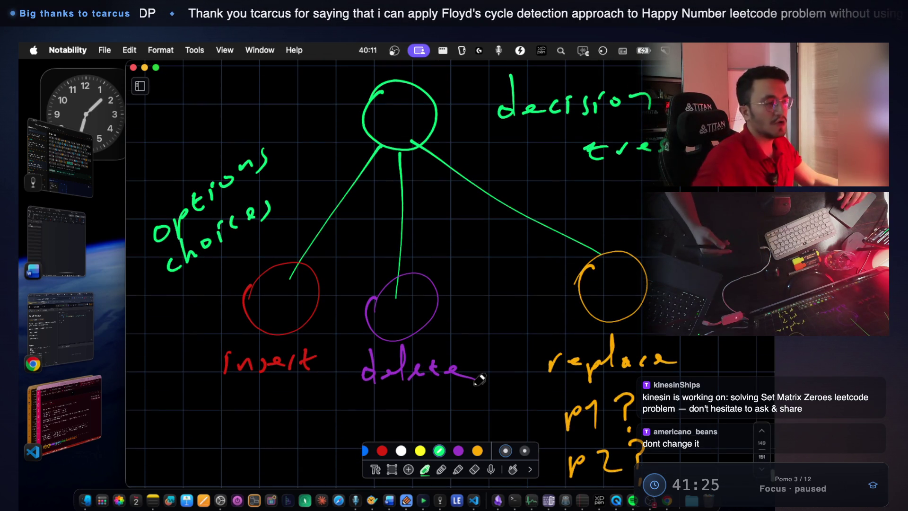
mouse_move(267, 229)
left_mouse_down()
mouse_move(218, 260)
mouse_move(267, 230)
left_mouse_up()
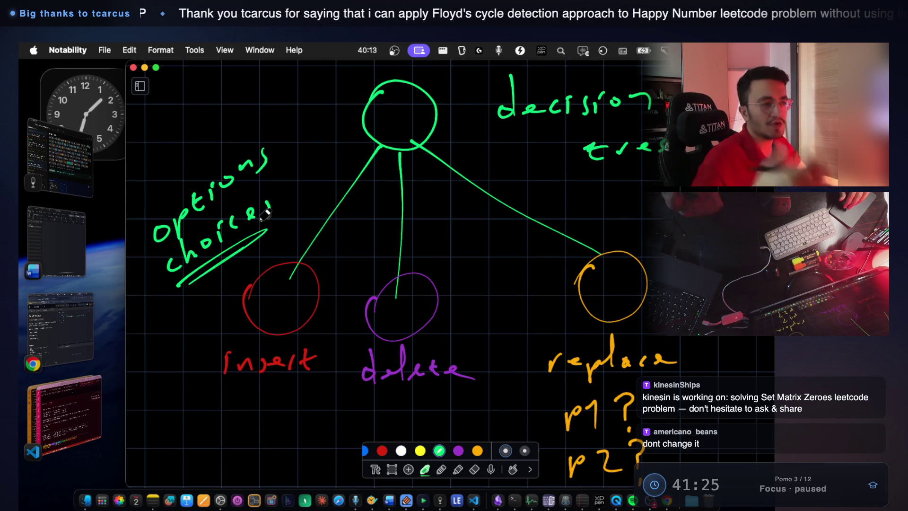
scroll(265, 214, "down", 10)
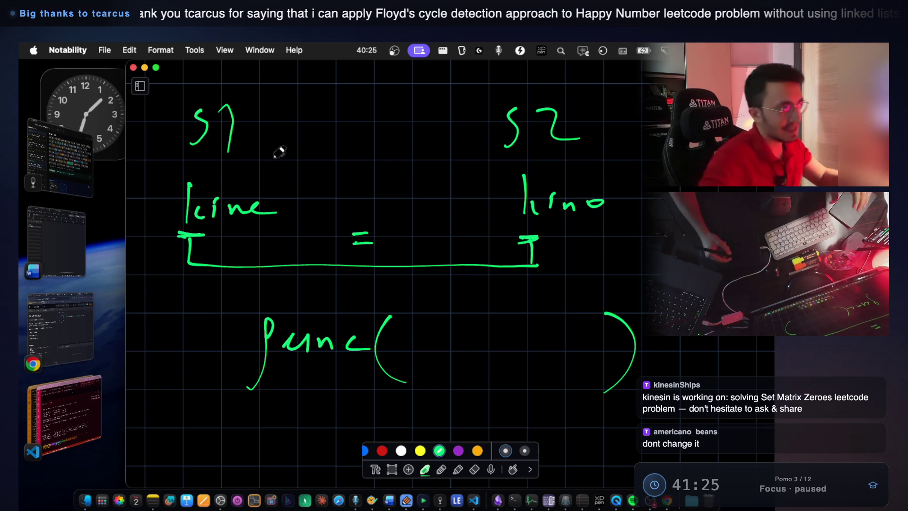
Write 'delagate' above S1 in green and start kine as func's first argument
scroll(270, 150, "up", 5)
mouse_move(293, 158)
left_mouse_down()
mouse_move(305, 175)
mouse_move(296, 157)
mouse_move(344, 179)
left_mouse_up()
mouse_move(359, 146)
left_mouse_down()
mouse_move(356, 189)
mouse_move(381, 206)
mouse_move(432, 165)
mouse_move(478, 176)
left_mouse_up()
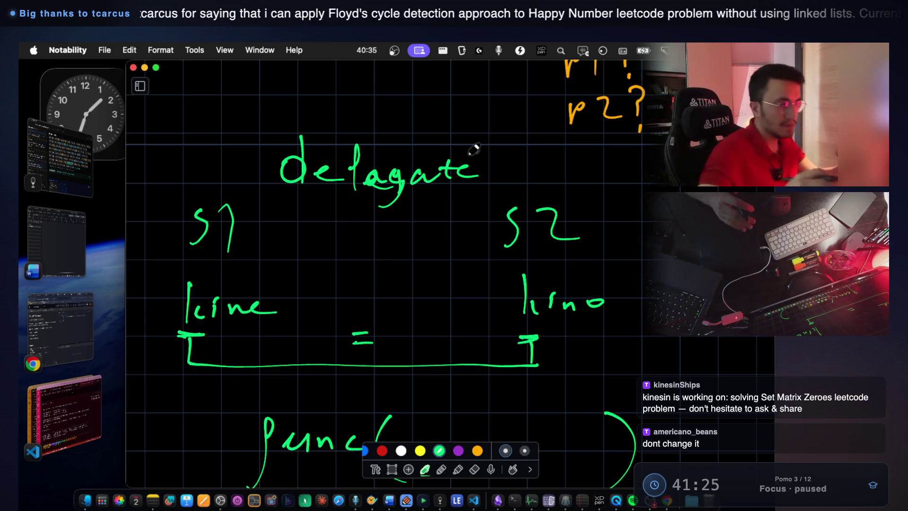
scroll(364, 261, "down", 5)
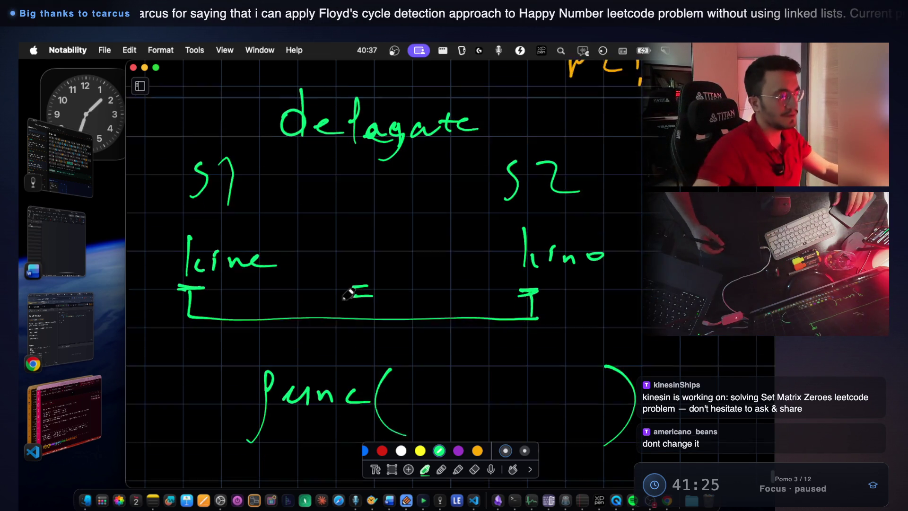
scroll(337, 230, "down", 2)
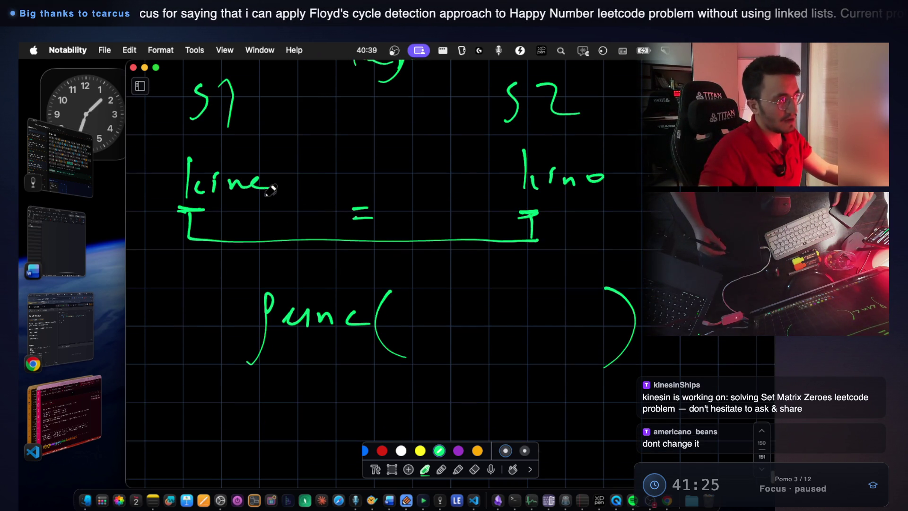
scroll(264, 185, "down", 2)
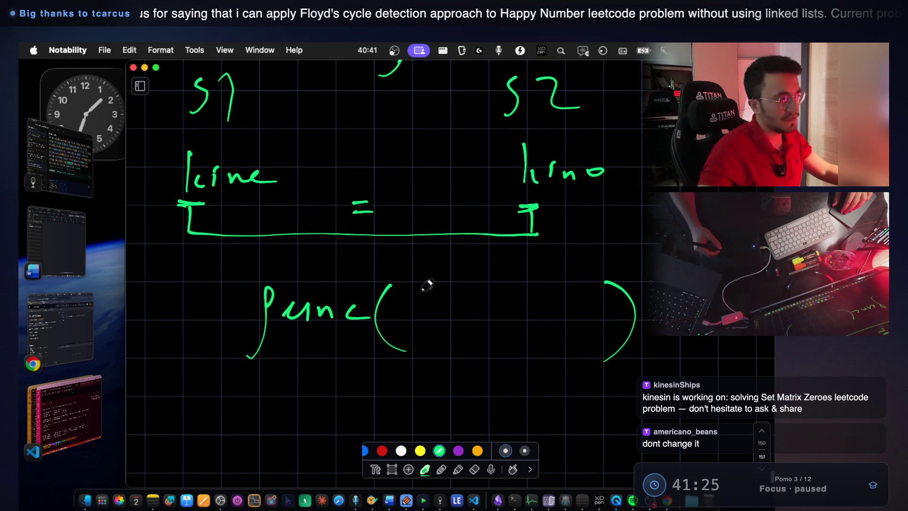
mouse_move(405, 266)
left_mouse_down()
mouse_move(408, 287)
mouse_move(441, 278)
mouse_move(466, 292)
left_mouse_up()
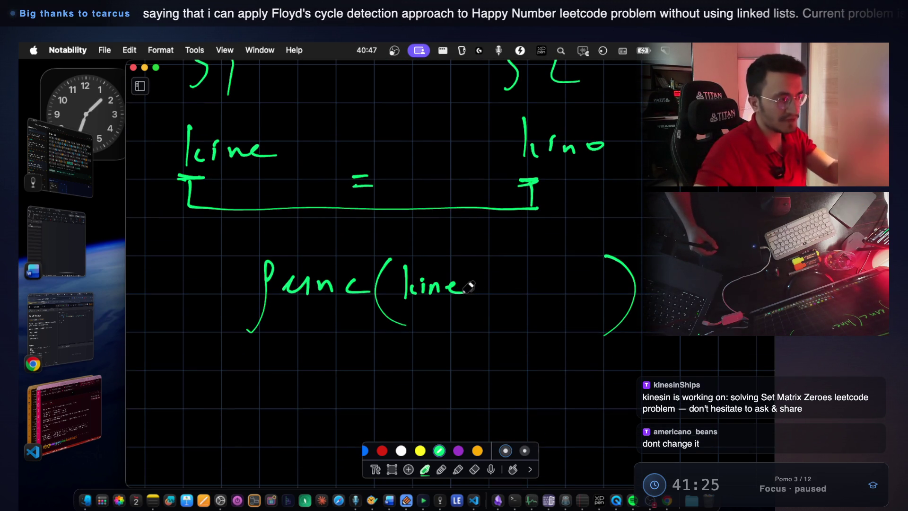
Complete func(kine, kino) and draw an arrow down from it
left_click_drag(488, 287, 491, 300)
left_click_drag(506, 269, 507, 296)
left_click_drag(515, 284, 528, 294)
mouse_move(539, 295)
left_mouse_down()
mouse_move(544, 284)
mouse_move(556, 294)
left_mouse_up()
left_click_drag(575, 285, 573, 286)
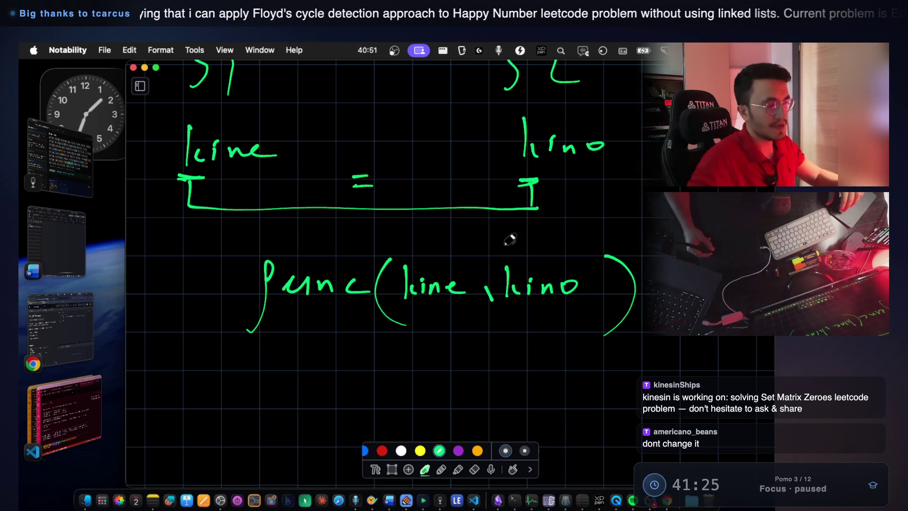
scroll(435, 273, "down", 4)
mouse_move(411, 250)
left_mouse_down()
mouse_move(411, 319)
mouse_move(428, 315)
left_mouse_up()
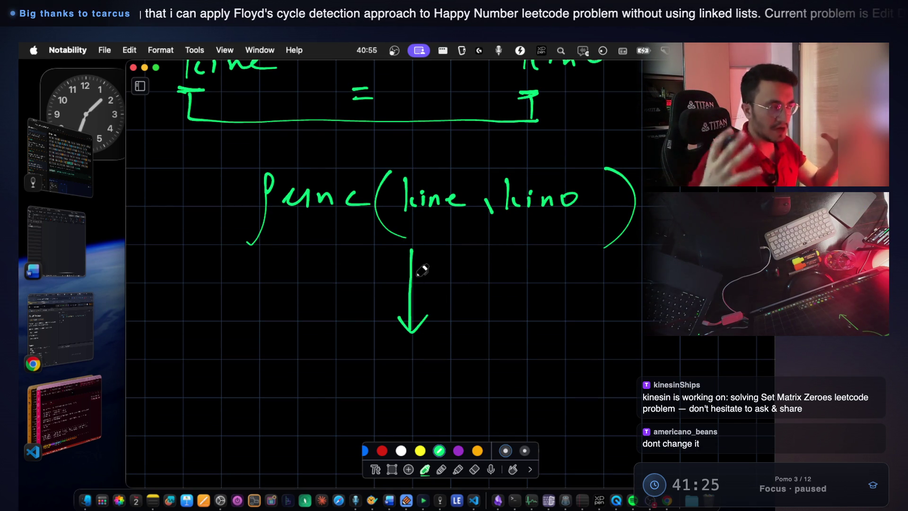
Write the sub-problem func(ine, ino) below the arrow
scroll(421, 264, "down", 2)
left_click_drag(305, 331, 289, 385)
left_click_drag(314, 346, 316, 353)
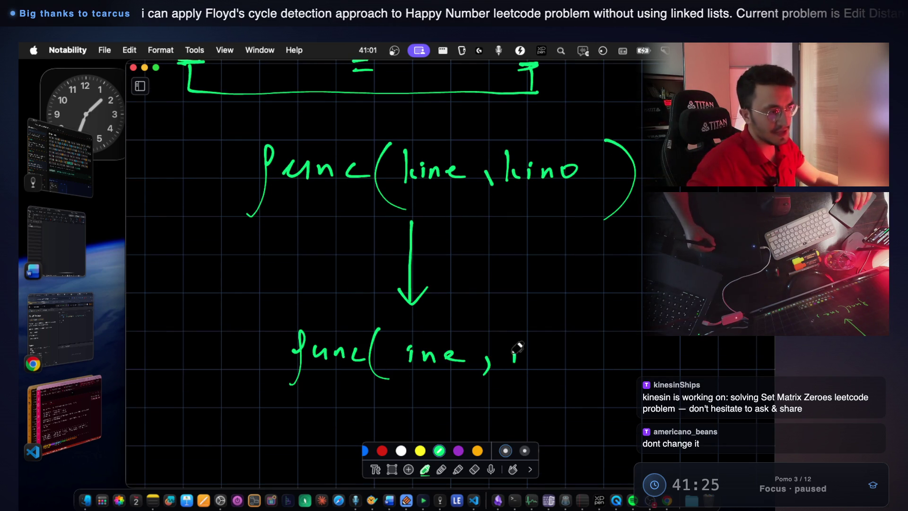
left_click_drag(583, 322, 573, 399)
scroll(517, 266, "down", 3)
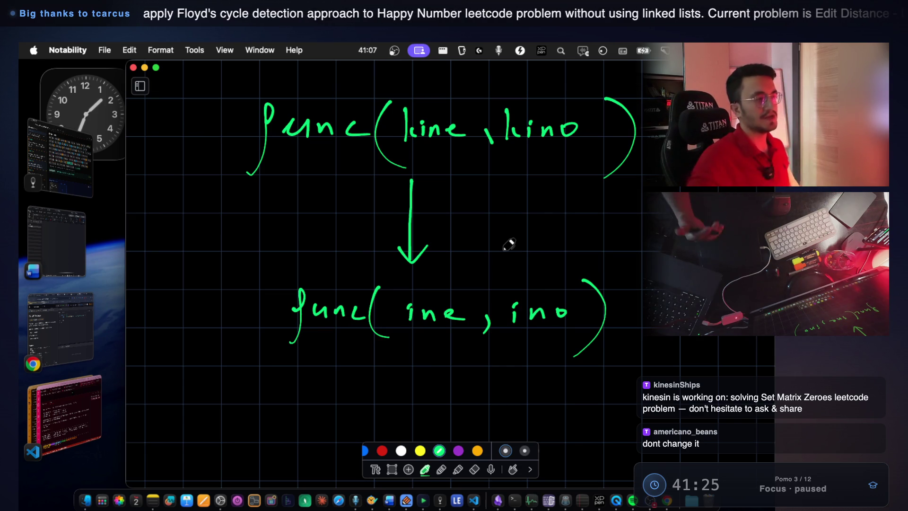
Label func(ine, ino) 'sub prob.', undo a stray underline, and begin another func( below
mouse_move(144, 297)
left_mouse_down()
mouse_move(135, 320)
mouse_move(156, 316)
left_mouse_up()
left_click_drag(159, 289, 161, 316)
left_click_drag(213, 300, 240, 306)
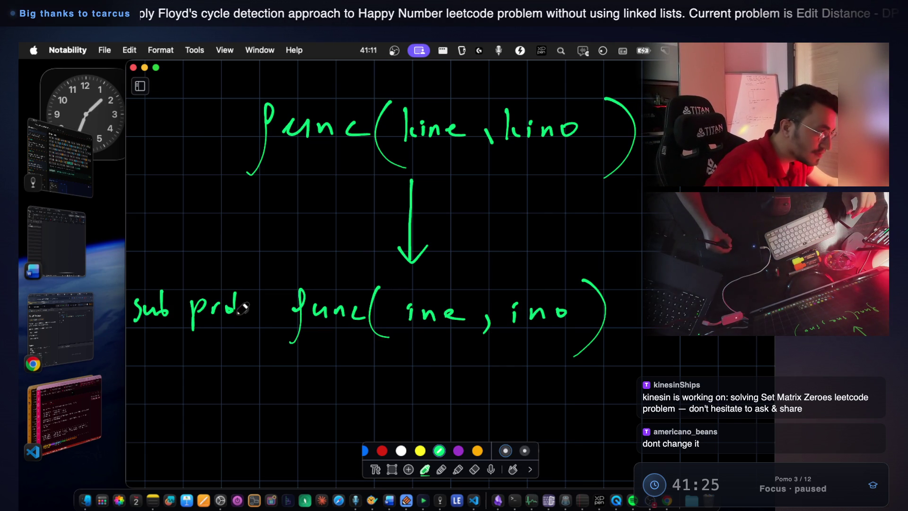
left_click(246, 311)
mouse_move(320, 361)
left_mouse_down()
mouse_move(637, 361)
mouse_move(301, 384)
mouse_move(645, 361)
left_mouse_up()
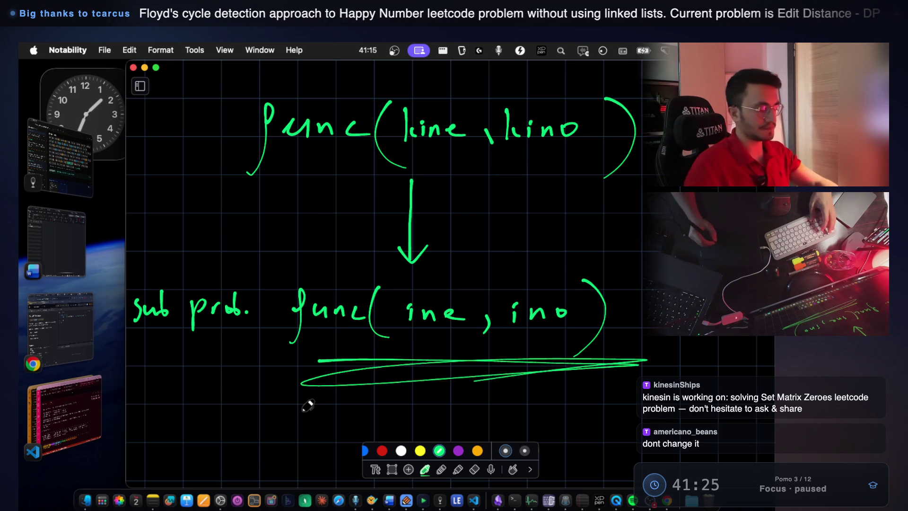
key("super+z")
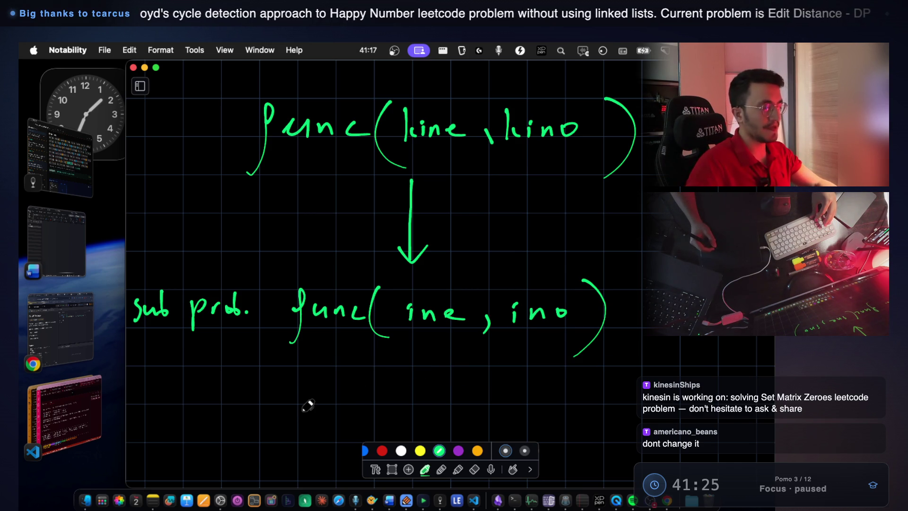
scroll(501, 187, "up", 5)
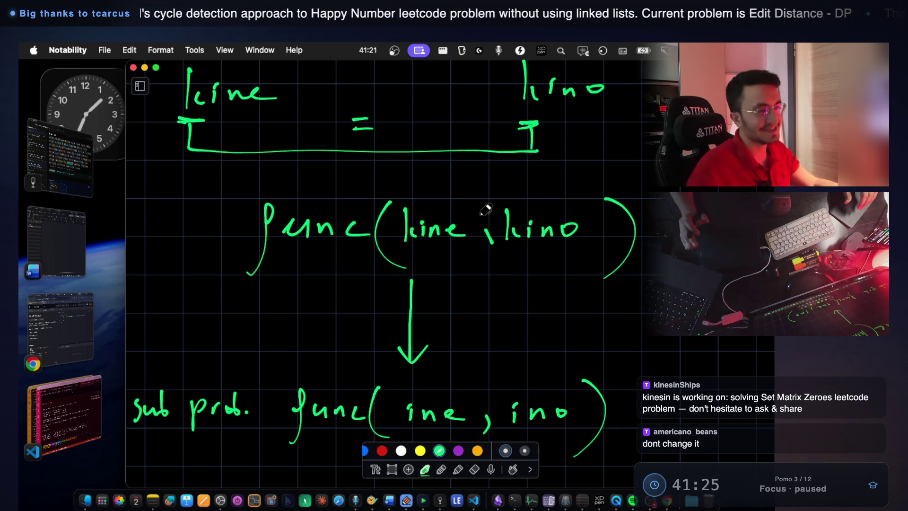
scroll(486, 209, "up", 1)
scroll(419, 262, "down", 6)
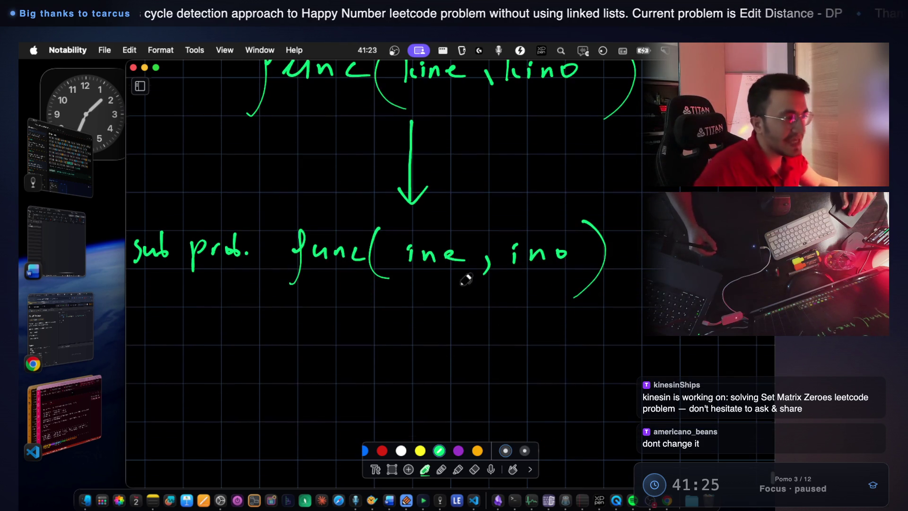
left_click_drag(404, 272, 418, 272)
Underline the leading i's, draw an arrow, and write func(ne, no)
left_click_drag(508, 274, 523, 274)
scroll(433, 256, "down", 2)
mouse_move(427, 259)
left_mouse_down()
mouse_move(427, 337)
mouse_move(440, 325)
left_mouse_up()
scroll(416, 304, "down", 5)
left_click_drag(297, 287, 282, 344)
left_click_drag(313, 301, 327, 314)
left_click_drag(396, 272, 403, 338)
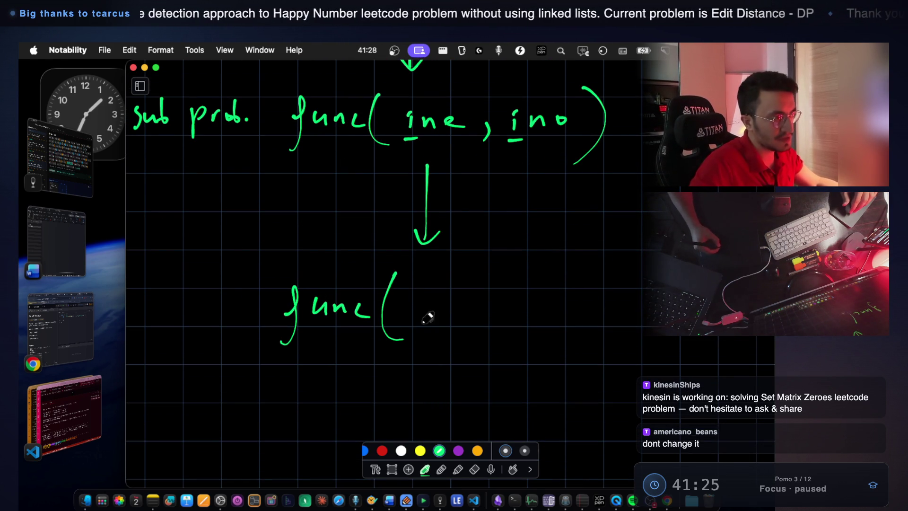
left_click_drag(443, 310, 489, 326)
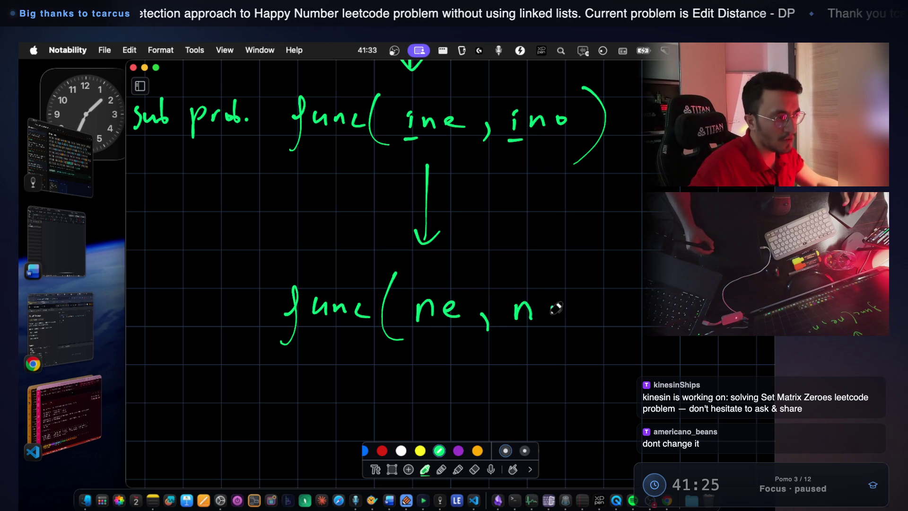
left_click_drag(575, 278, 562, 351)
scroll(515, 350, "down", 2)
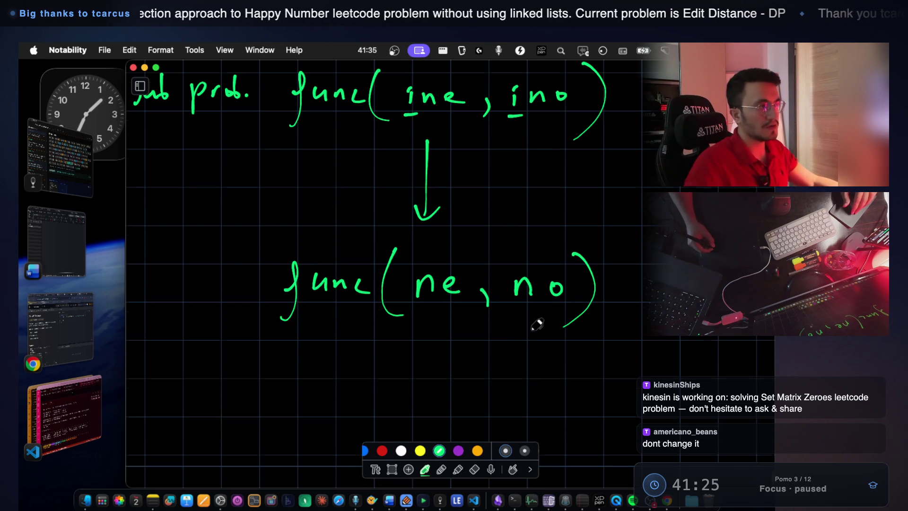
scroll(537, 324, "up", 2)
scroll(426, 307, "down", 6)
Draw a down arrow and write func(e, o) beneath func(ne, no)
left_click_drag(412, 281, 409, 335)
scroll(364, 334, "down", 4)
mouse_move(303, 314)
left_mouse_down()
mouse_move(289, 370)
mouse_move(333, 344)
mouse_move(349, 345)
left_mouse_up()
left_click_drag(368, 331, 380, 350)
left_click_drag(410, 298, 407, 362)
mouse_move(443, 338)
left_mouse_down()
mouse_move(448, 326)
mouse_move(456, 349)
left_mouse_up()
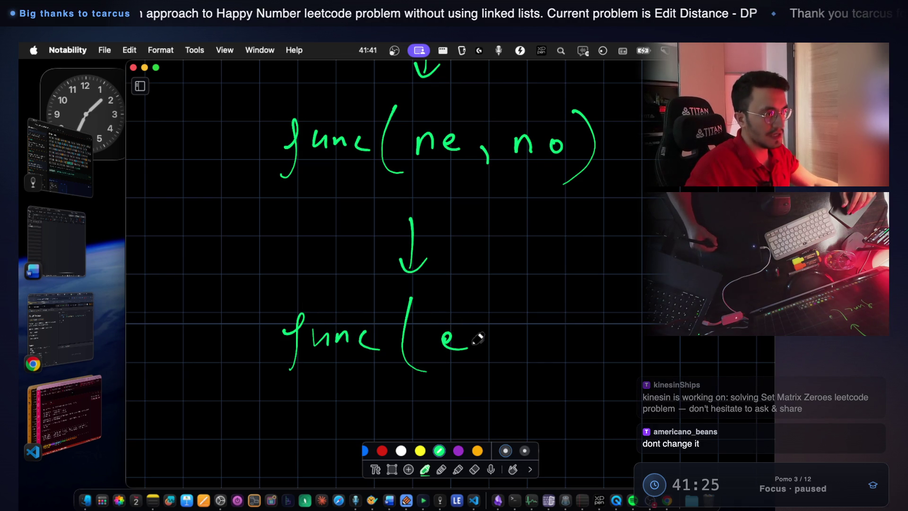
left_click_drag(550, 305, 551, 367)
Branch func(e, o) into three circled ends, labelling the left one i
scroll(526, 250, "down", 5)
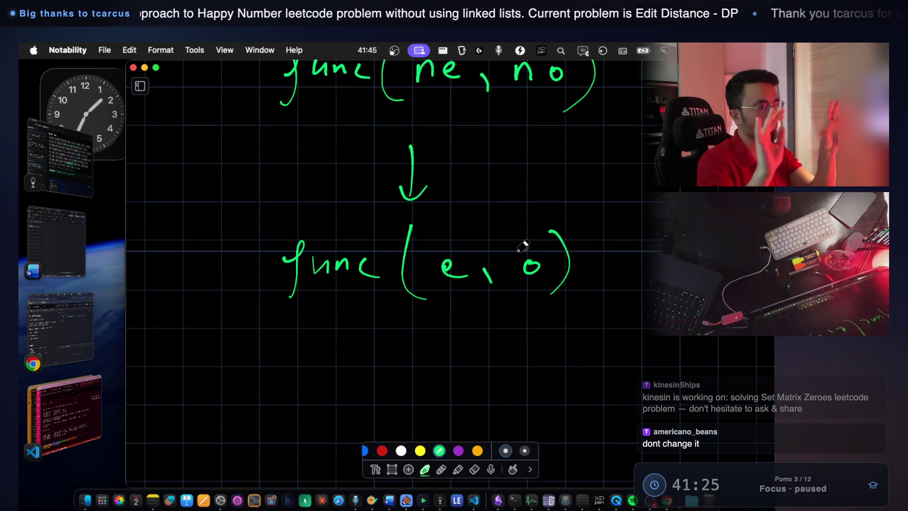
scroll(432, 243, "down", 3)
scroll(438, 323, "up", 5)
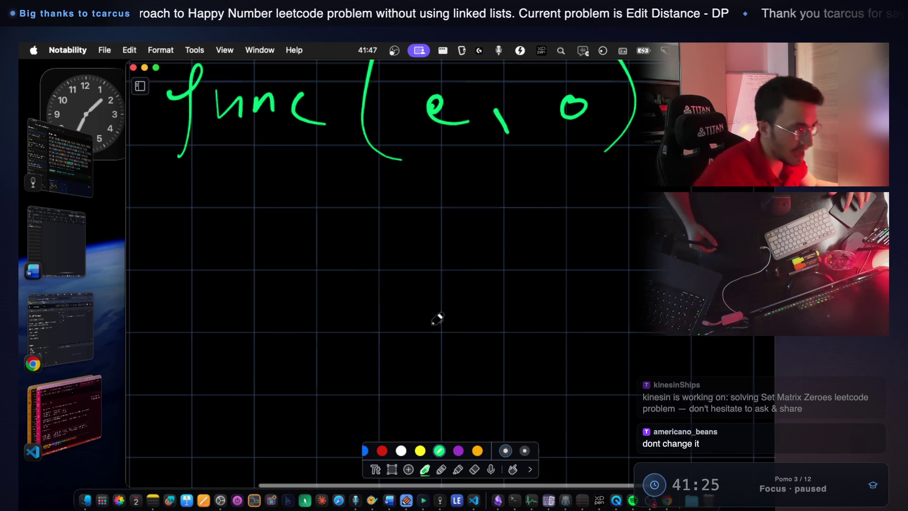
left_click_drag(405, 205, 272, 333)
mouse_move(216, 357)
left_mouse_down()
mouse_move(211, 390)
mouse_move(240, 335)
mouse_move(209, 373)
left_mouse_up()
left_click_drag(471, 202, 472, 377)
left_click_drag(448, 374, 455, 362)
mouse_move(501, 196)
left_mouse_down()
mouse_move(702, 347)
mouse_move(695, 374)
left_mouse_up()
scroll(558, 278, "down", 5)
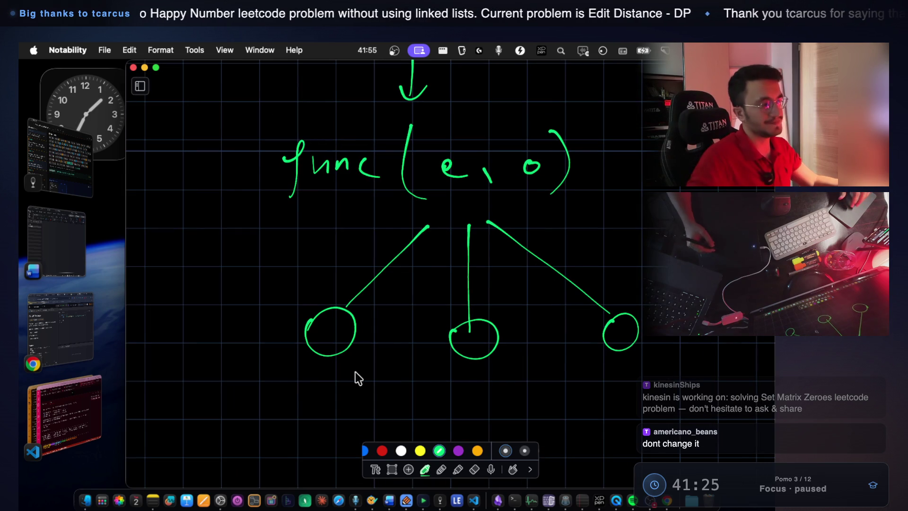
left_click_drag(291, 371, 294, 389)
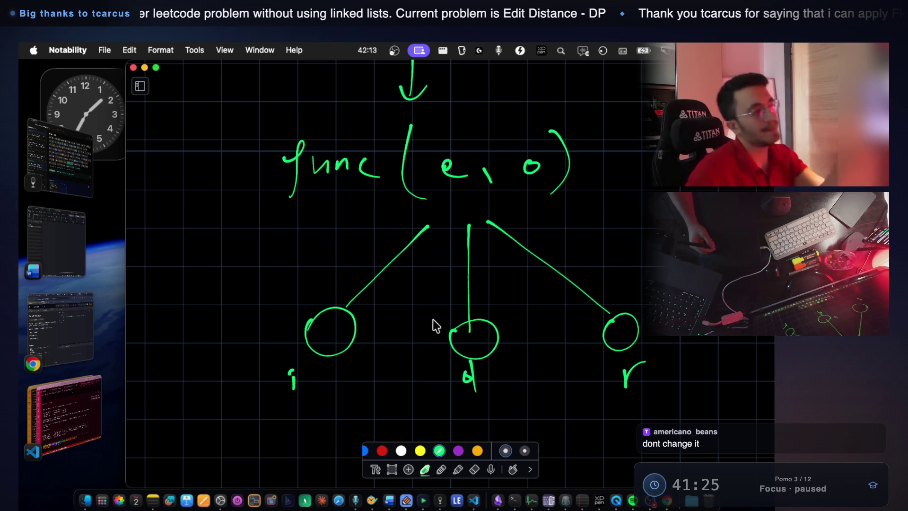
Bring the LeetCode Edit Distance page to the front
scroll(462, 265, "up", 5)
scroll(462, 265, "down", 5)
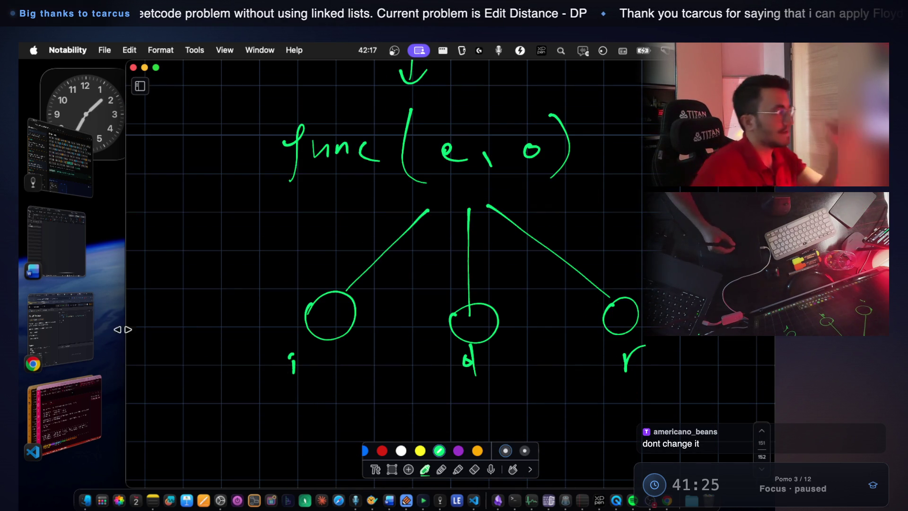
left_click(92, 322)
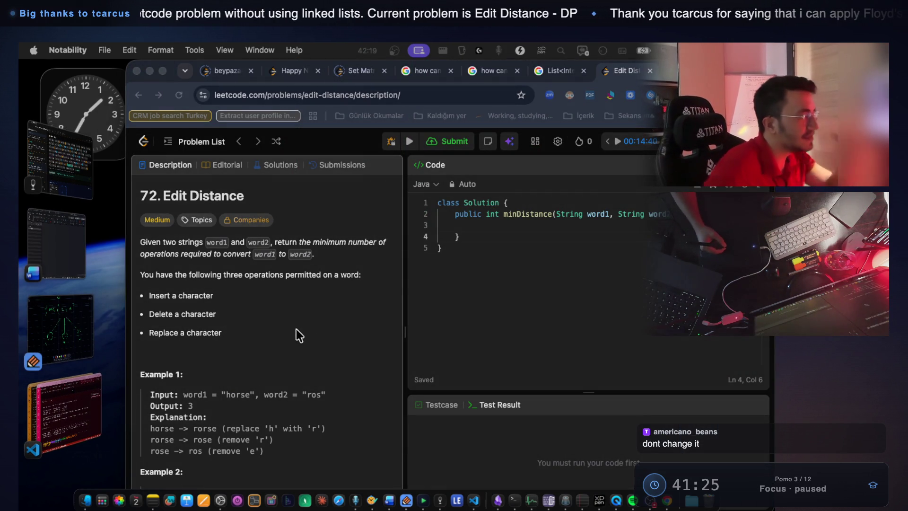
Highlight Example 1's horse → ros steps, settling on the remove 'e' line
scroll(289, 326, "down", 4)
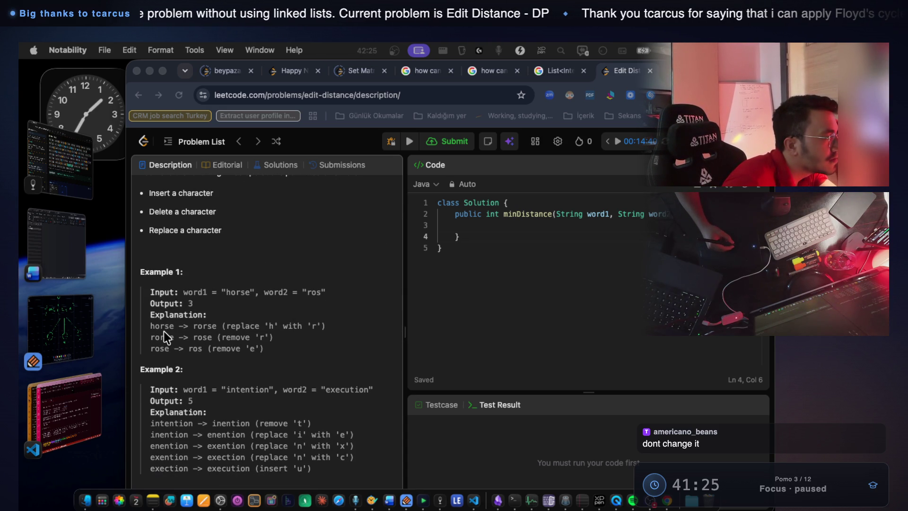
left_click(234, 325)
left_click_drag(260, 326, 222, 326)
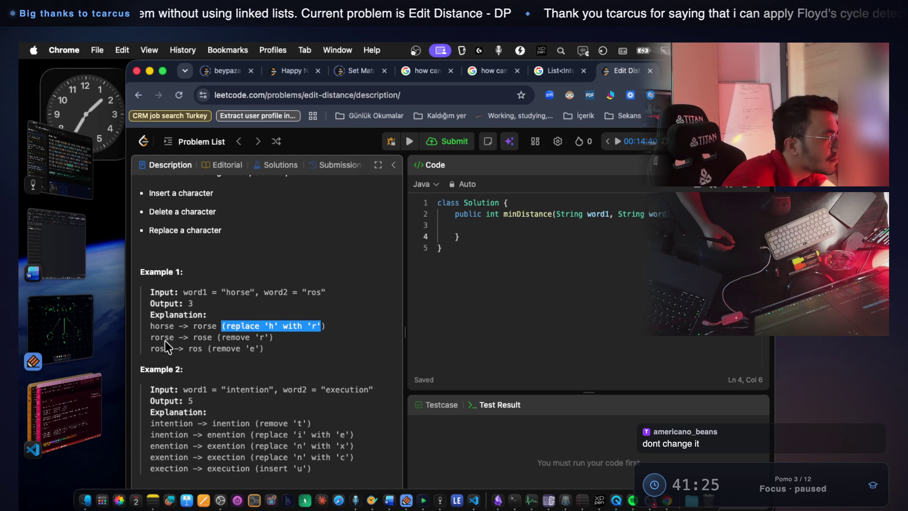
left_click(153, 337)
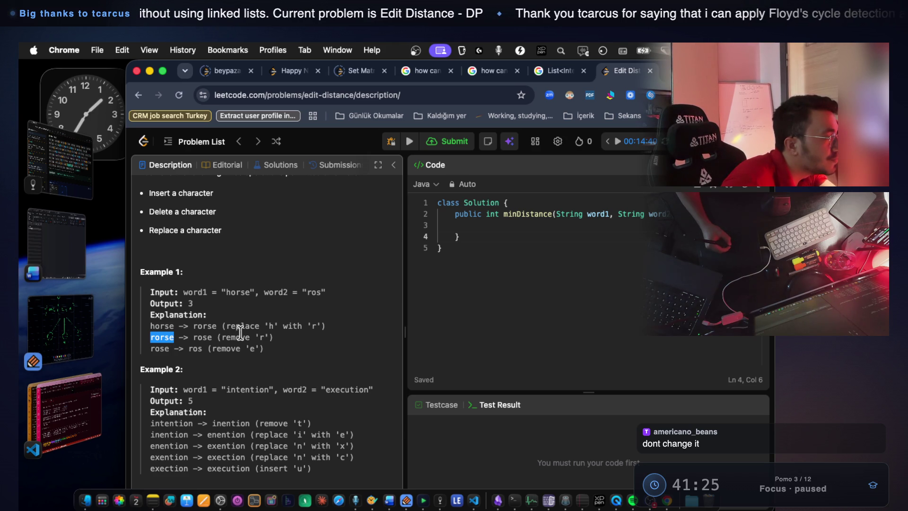
left_click(162, 345)
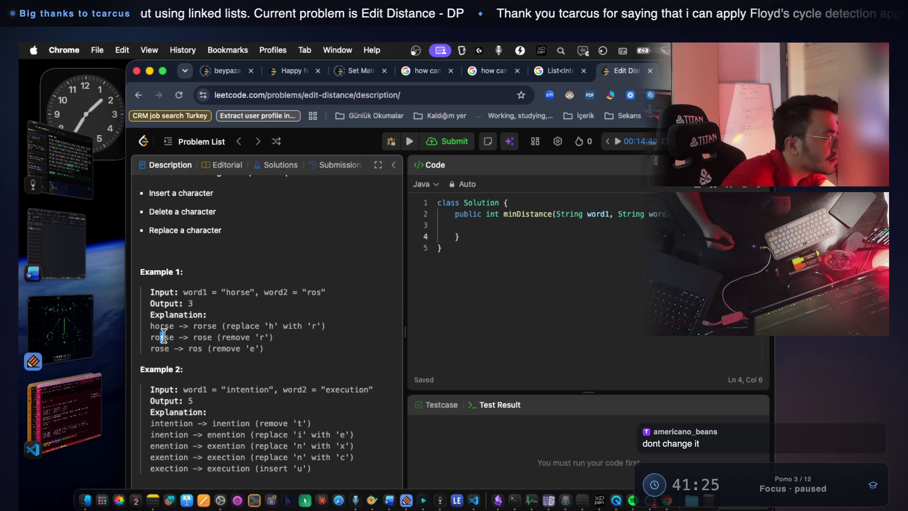
left_click_drag(151, 349, 262, 344)
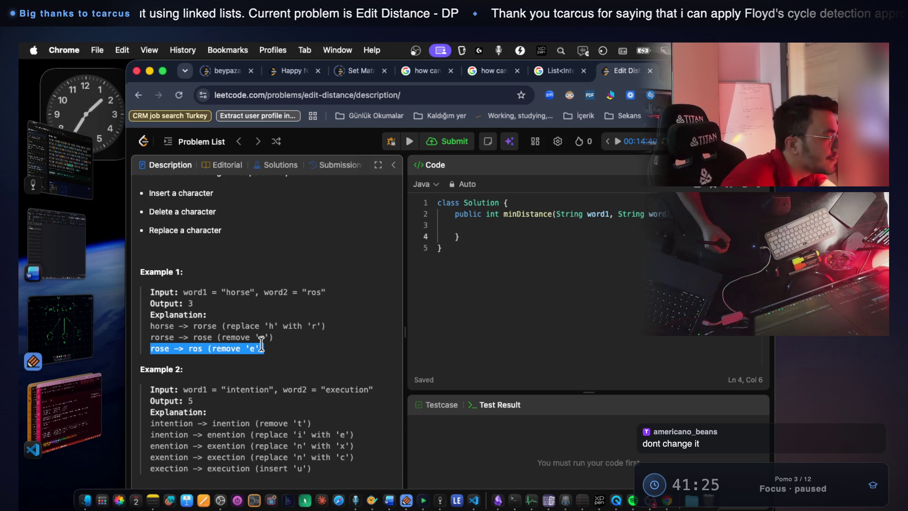
Highlight Example 2's intention → execution steps, then return to Notability
mouse_move(212, 423)
left_mouse_down()
mouse_move(151, 423)
mouse_move(247, 435)
mouse_move(312, 468)
left_mouse_up()
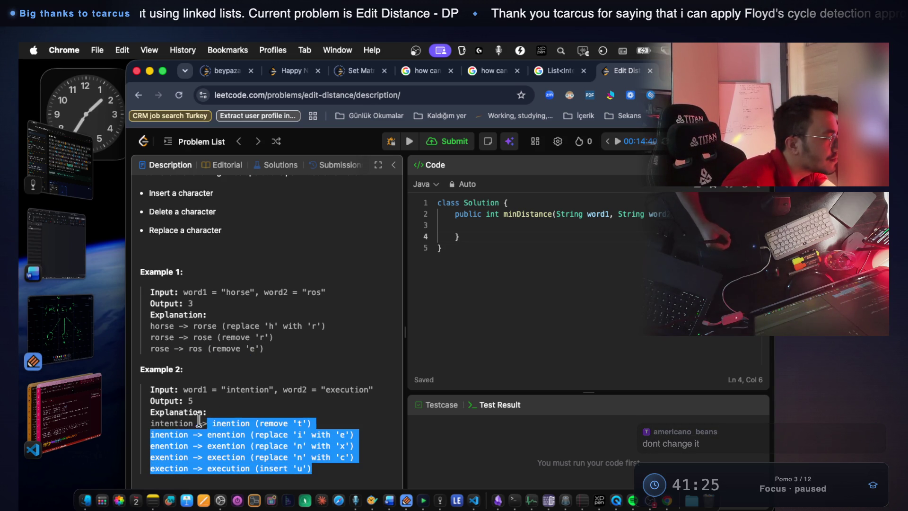
left_click(151, 389, "shift")
left_click(61, 319)
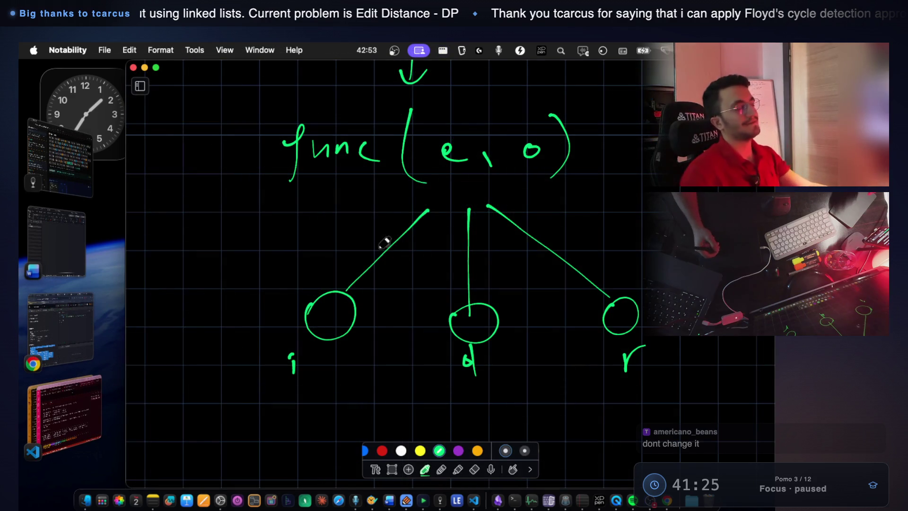
Back in Notability, underline the i and d branch labels under func(e, o)
scroll(520, 261, "up", 3)
scroll(521, 262, "up", 3)
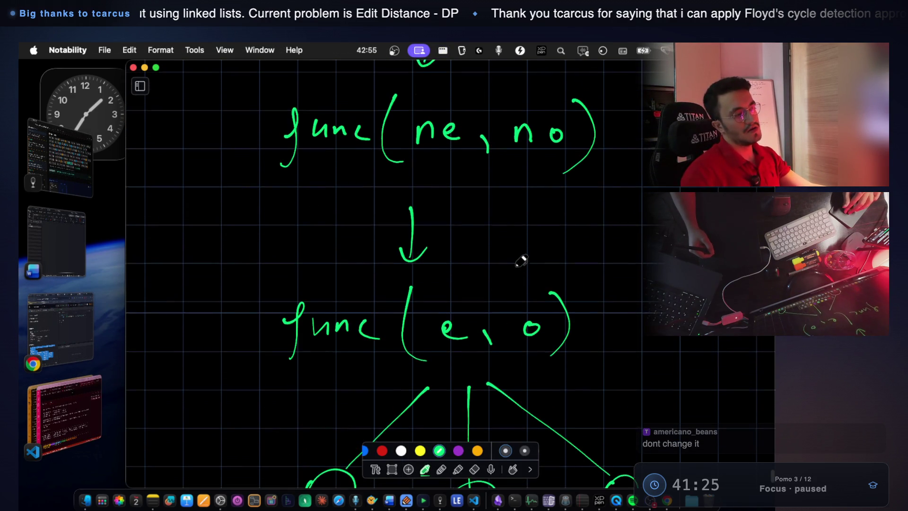
left_click(84, 329)
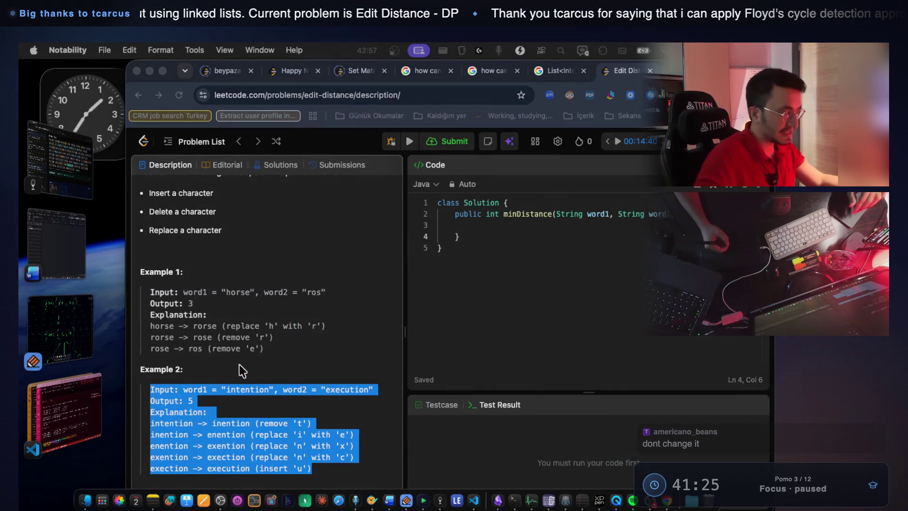
scroll(238, 365, "down", 5)
left_click(64, 404)
left_click(75, 331)
scroll(352, 278, "down", 10)
left_click_drag(271, 285, 323, 283)
mouse_move(475, 289)
left_mouse_down()
mouse_move(492, 289)
mouse_move(460, 289)
left_mouse_up()
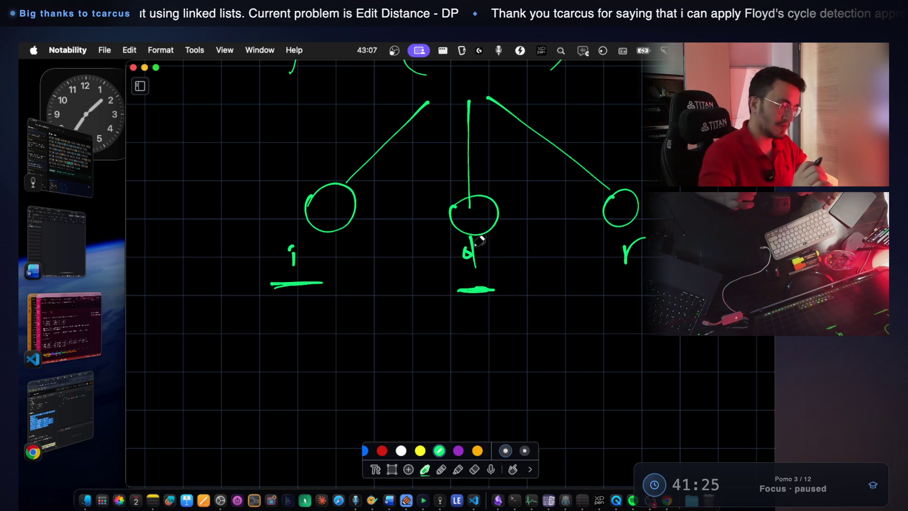
Scroll up to review the whole tree, then bring LeetCode Edit Distance back
scroll(480, 241, "up", 15)
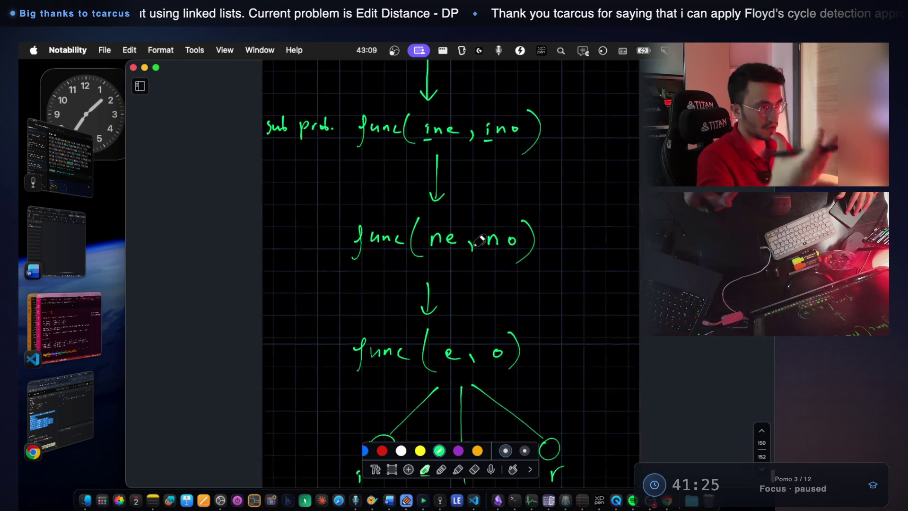
scroll(480, 242, "up", 10)
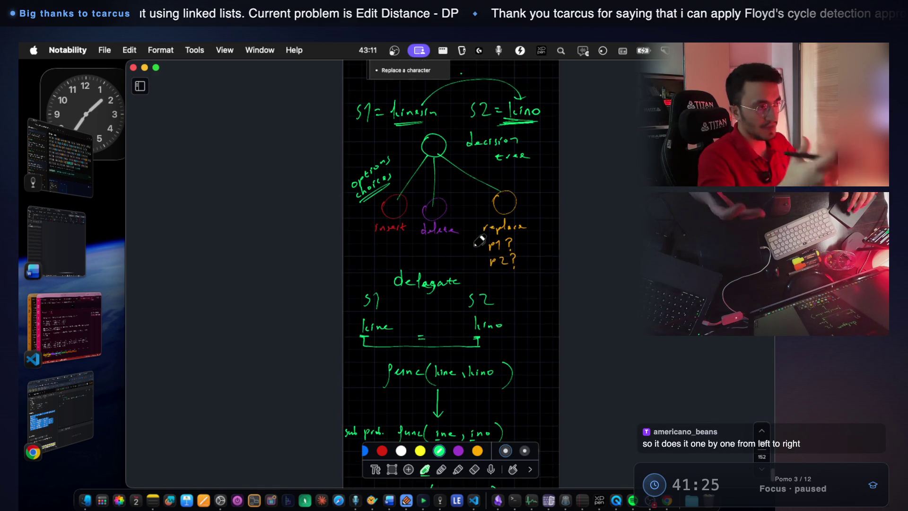
scroll(480, 242, "up", 5)
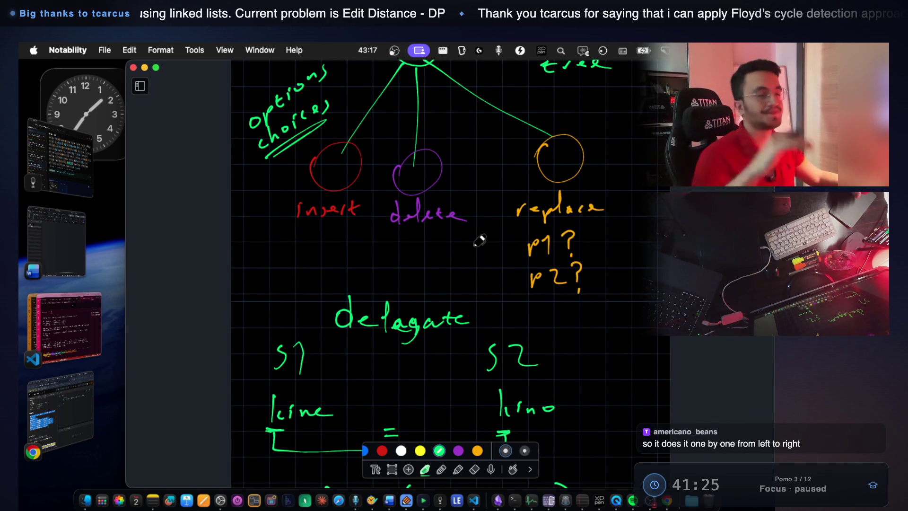
scroll(378, 226, "down", 3)
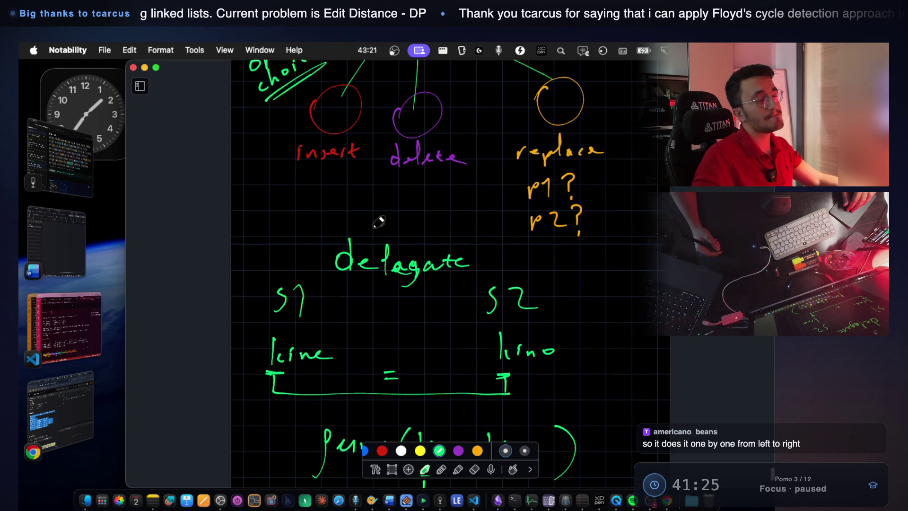
left_click(81, 399)
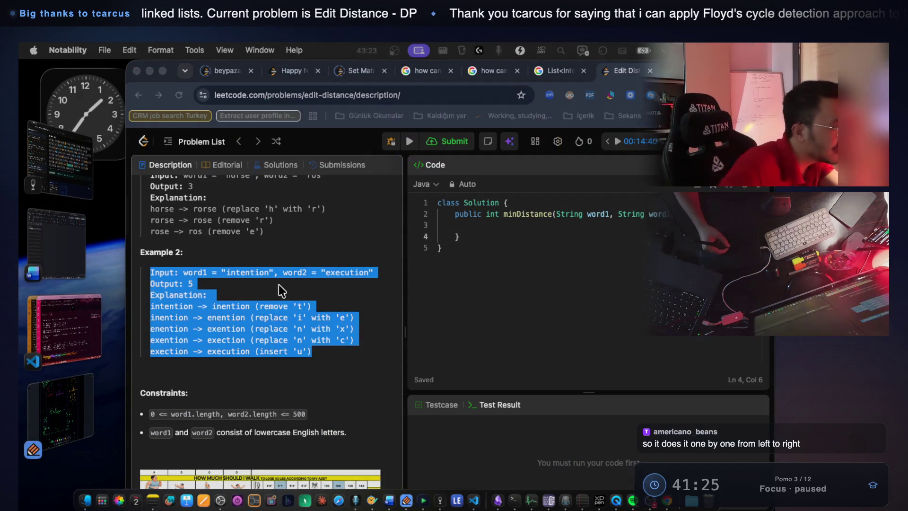
Reselect Example 2's five explanation lines, then bring the Notability notes forward
mouse_move(313, 353)
left_mouse_down()
mouse_move(321, 340)
mouse_move(203, 329)
mouse_move(145, 300)
left_mouse_up()
left_click(319, 355)
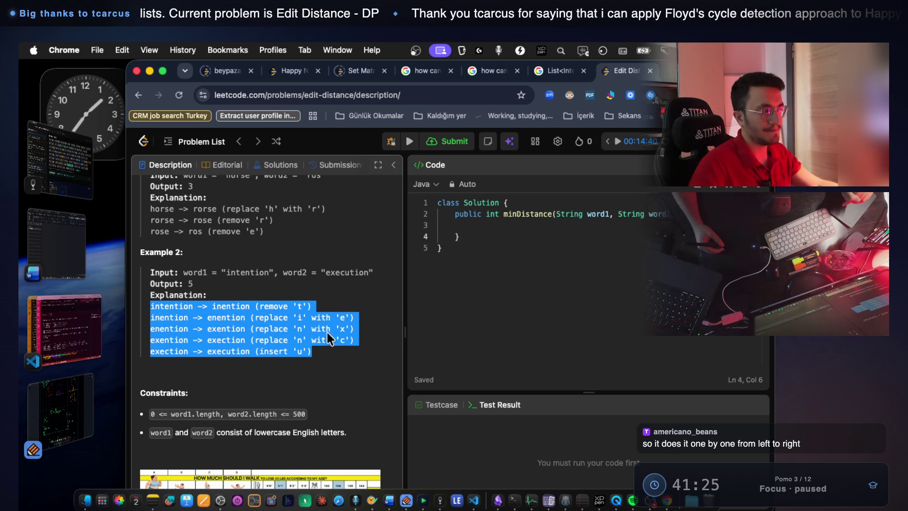
left_click(326, 351)
left_click_drag(316, 351, 143, 308)
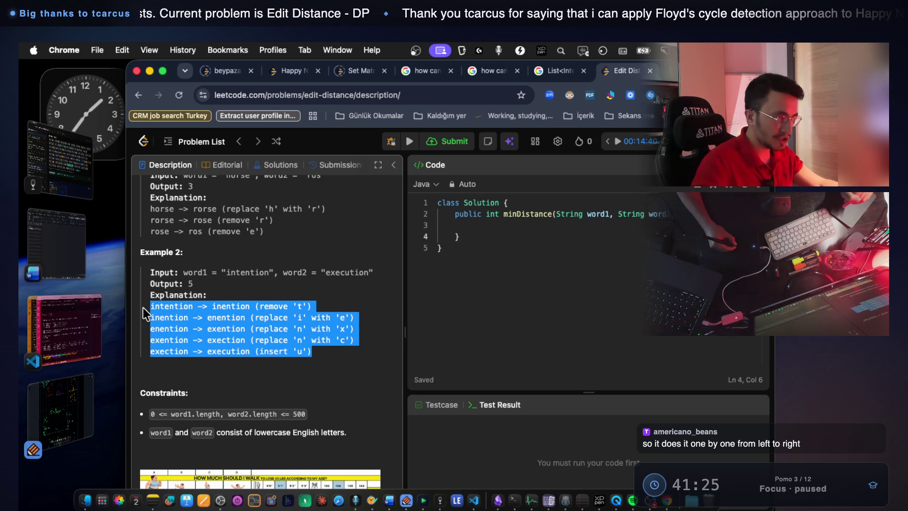
left_click(70, 416)
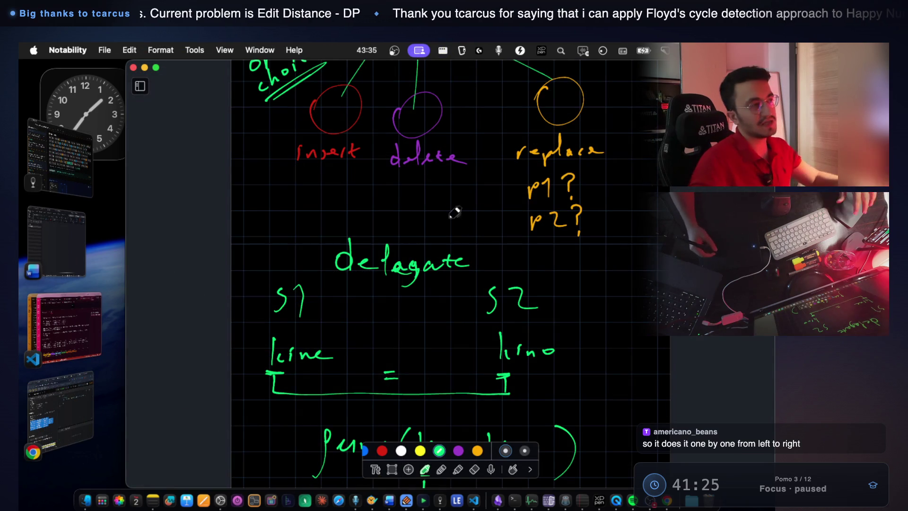
Scroll up to the decision tree, re-mark Example 2 in LeetCode, then switch to VS Code
scroll(441, 300, "up", 2)
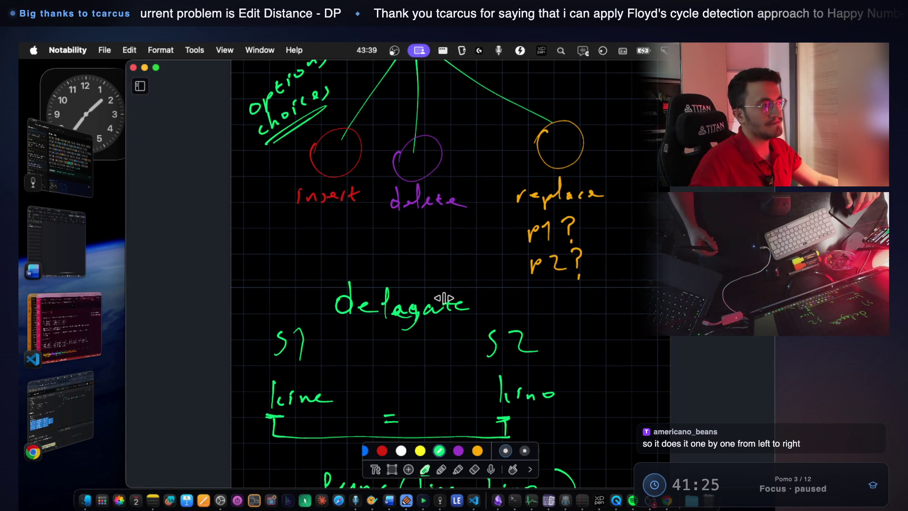
scroll(438, 265, "up", 2)
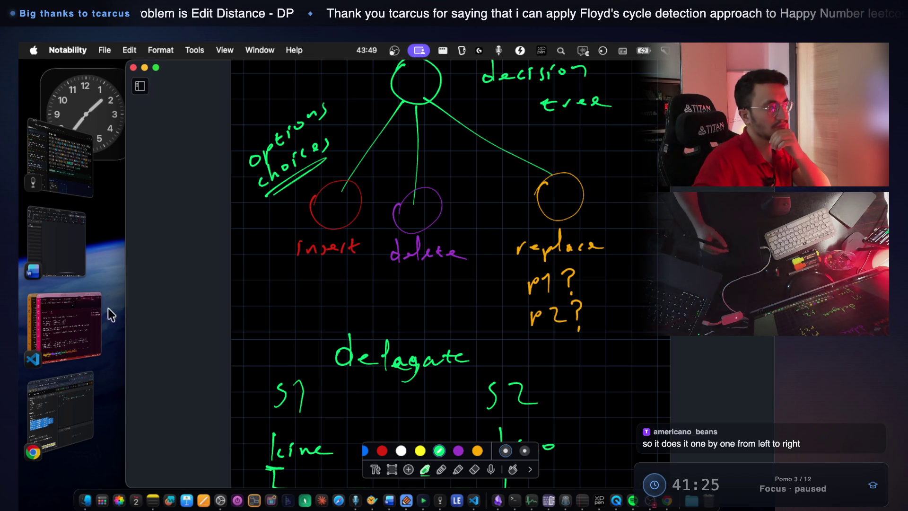
left_click(52, 399)
mouse_move(315, 351)
left_mouse_down()
mouse_move(331, 339)
mouse_move(150, 306)
left_mouse_up()
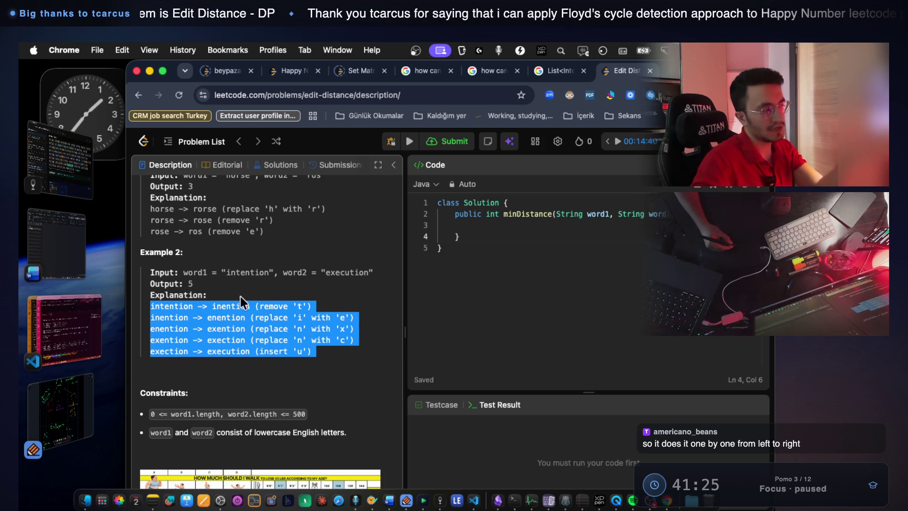
left_click(80, 318)
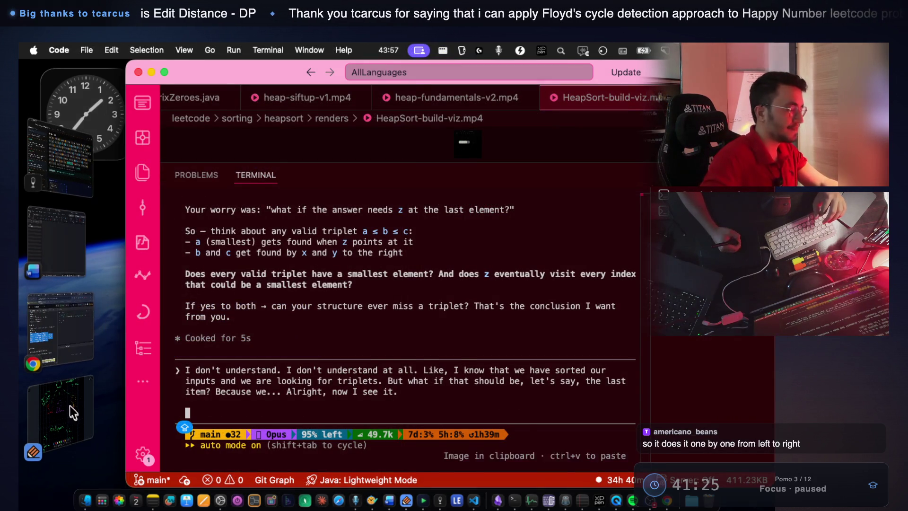
Clear the VS Code terminal and launch a new Claude Code session
left_click(63, 174)
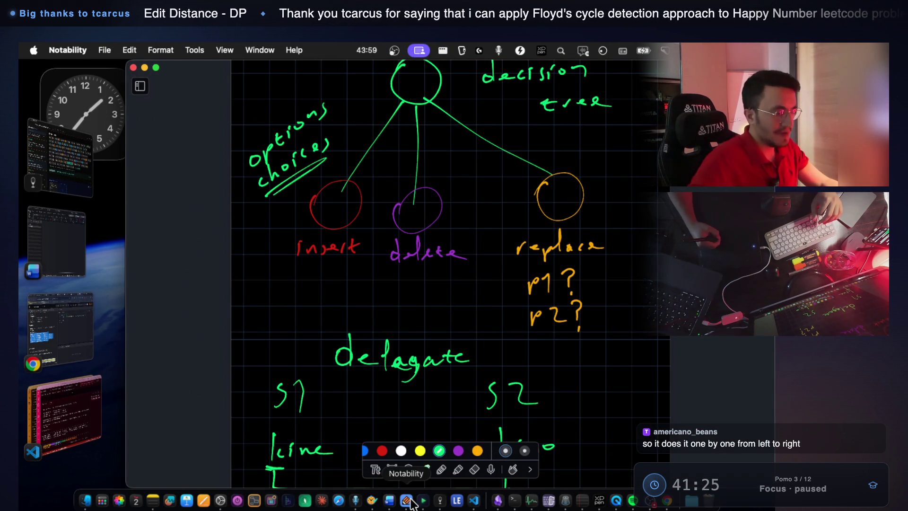
left_click(474, 501)
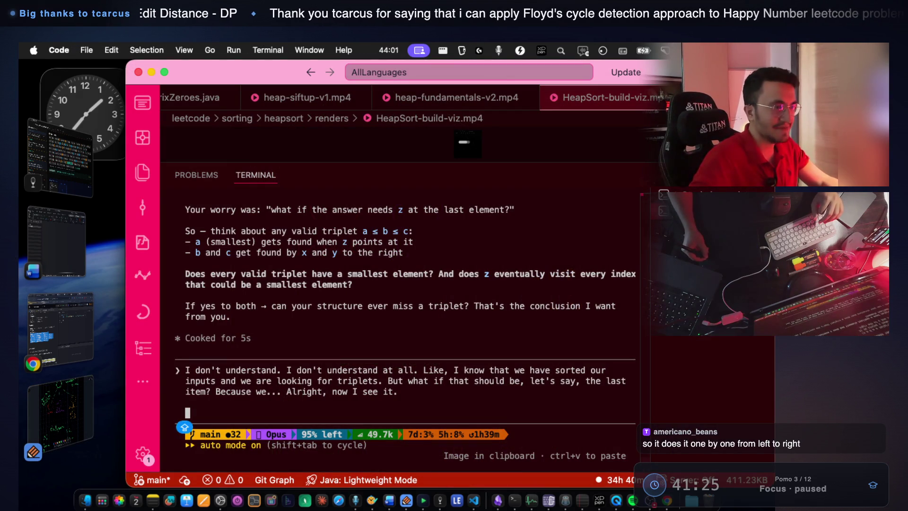
key("super+k")
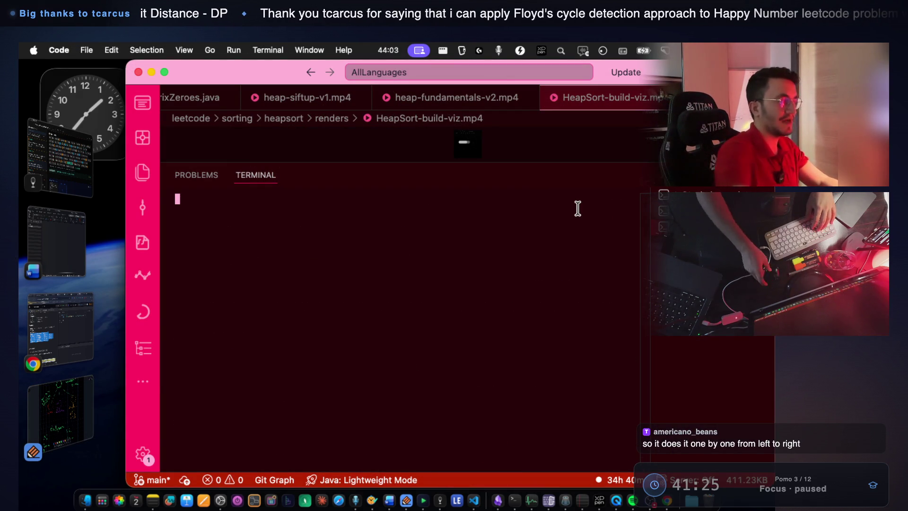
type("CLAU")
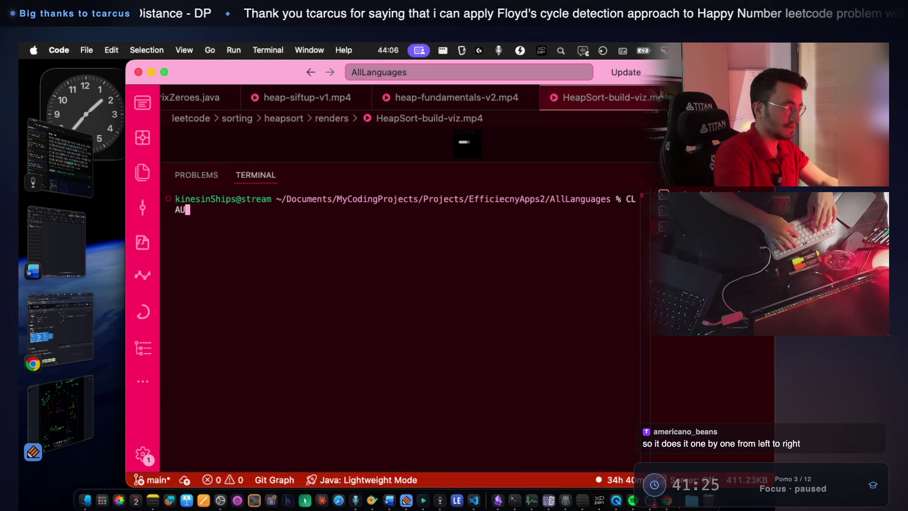
type("DE")
key("Return")
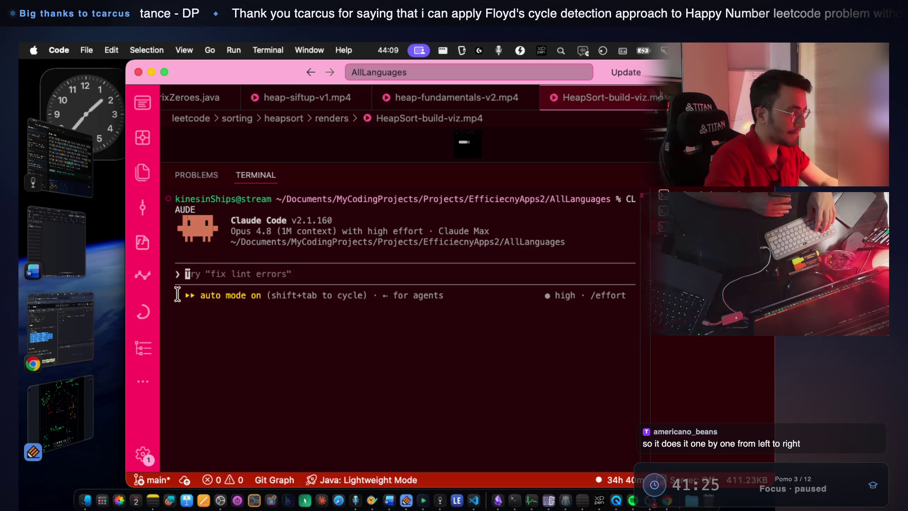
Copy the Edit Distance problem text from LeetCode into the Claude prompt, then return to Notability
left_click(72, 339)
scroll(254, 268, "up", 5)
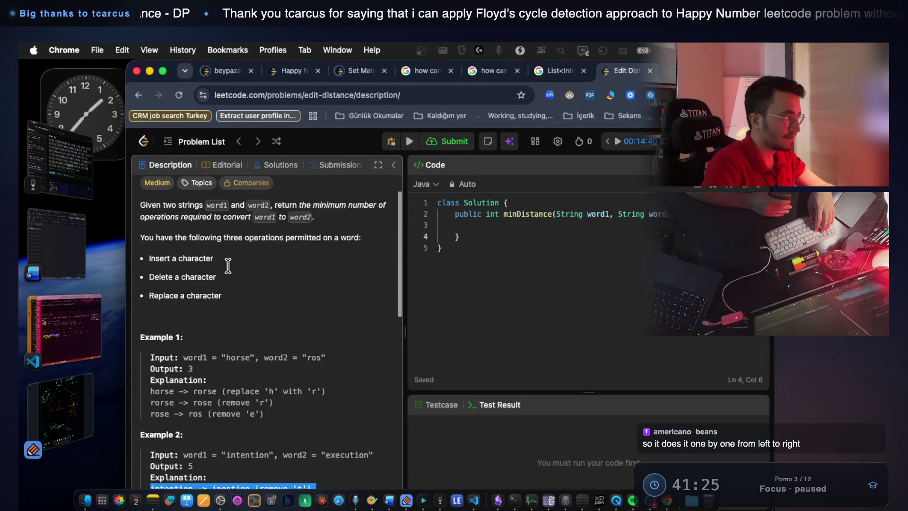
scroll(342, 459, "down", 1)
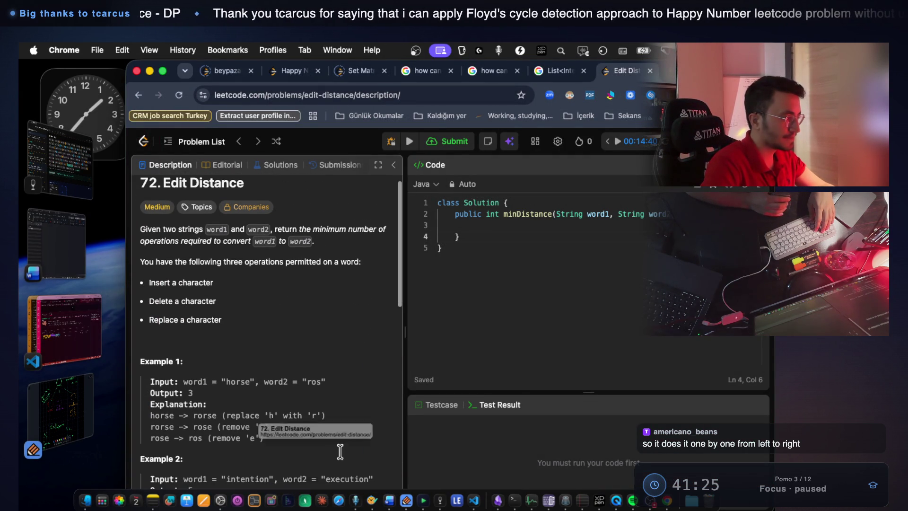
mouse_move(273, 438)
left_mouse_down()
mouse_move(168, 176)
mouse_move(140, 192)
left_mouse_up()
key("super+c")
key("super+Tab")
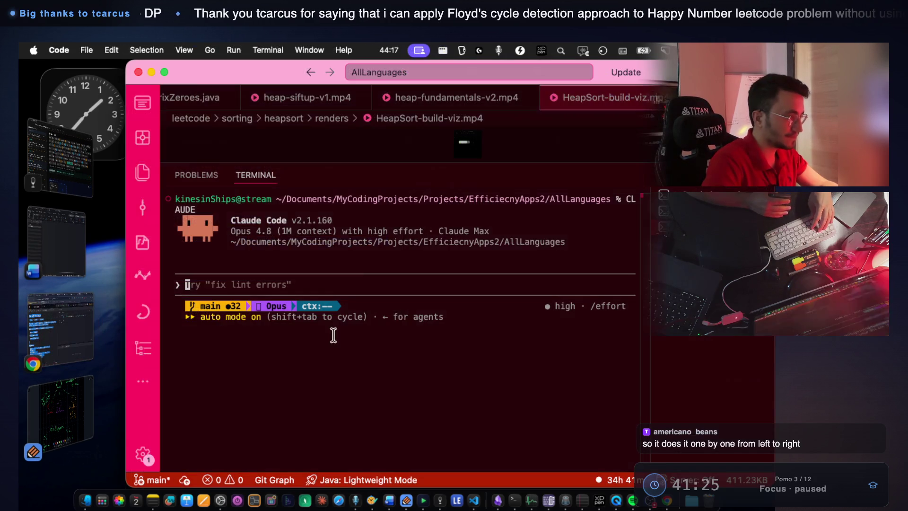
key("super+v")
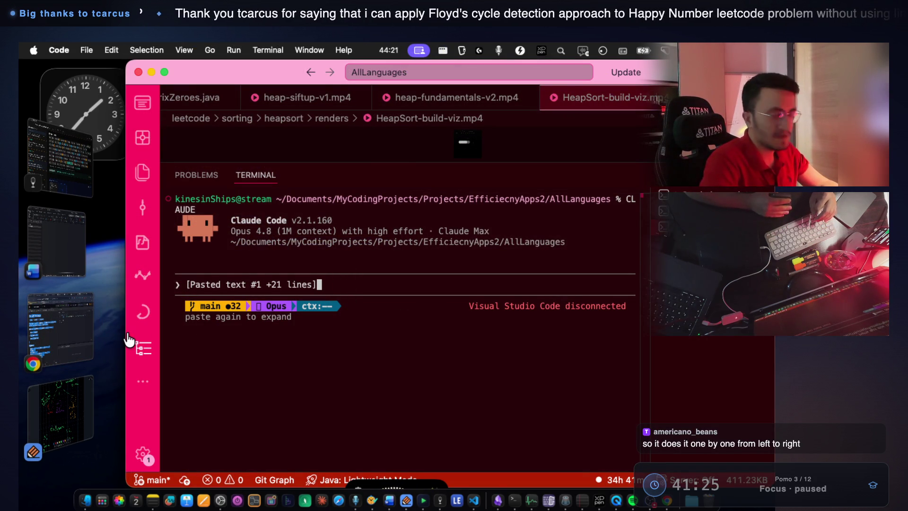
left_click(76, 404)
scroll(423, 242, "up", 3)
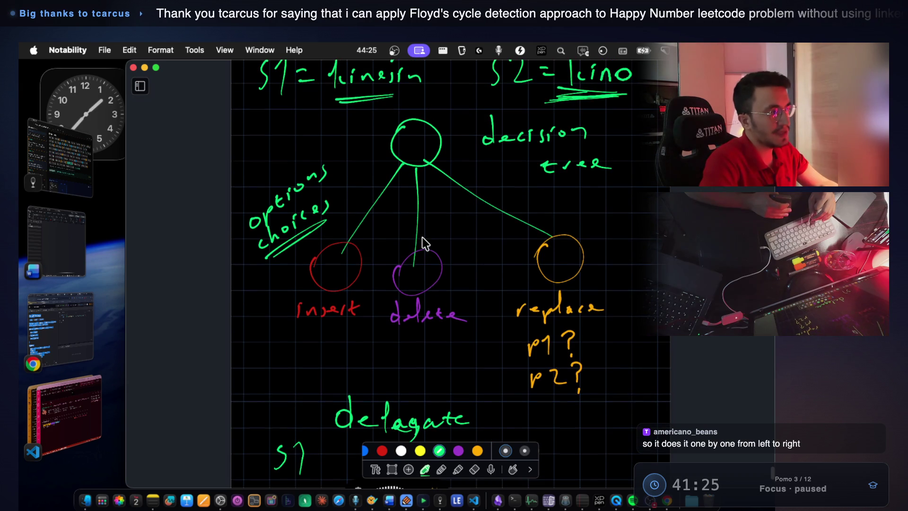
Scroll to the func(e, o) tree and handwrite 'insert' under the i circle
scroll(425, 222, "up", 1)
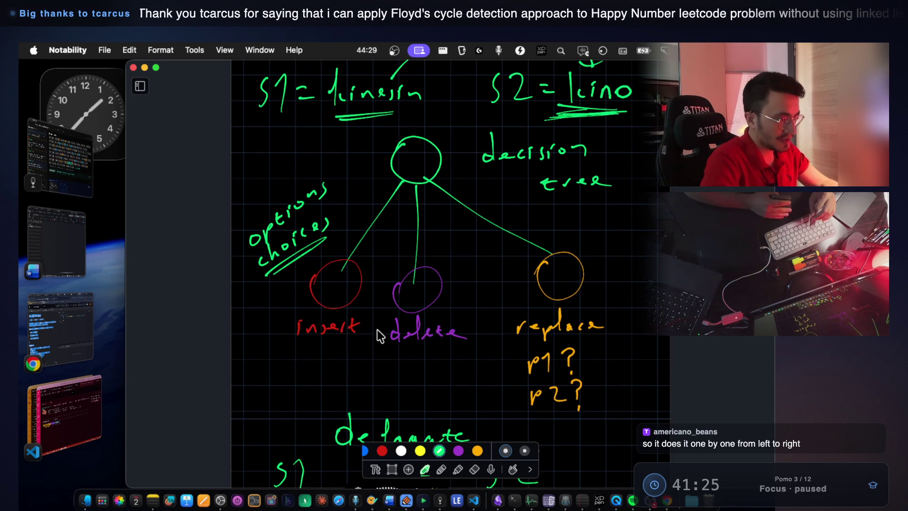
scroll(565, 311, "up", 1)
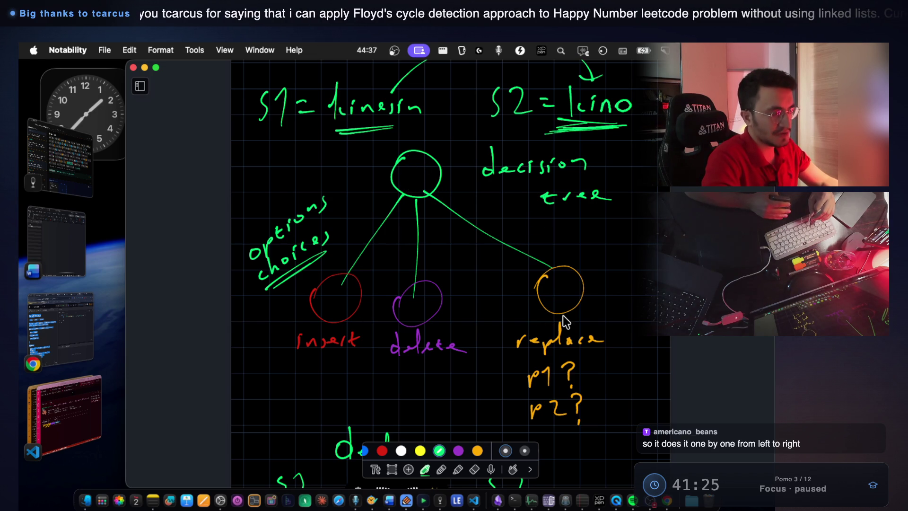
scroll(559, 306, "down", 10)
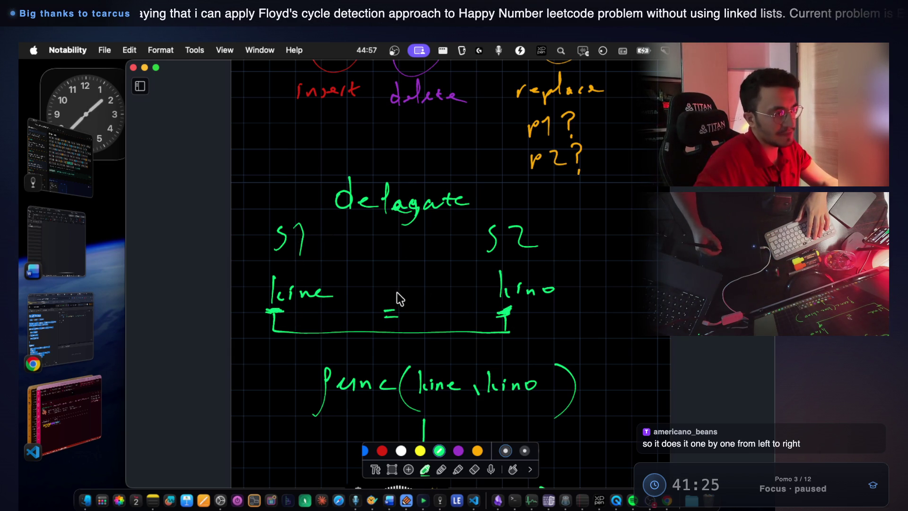
scroll(395, 331, "down", 3)
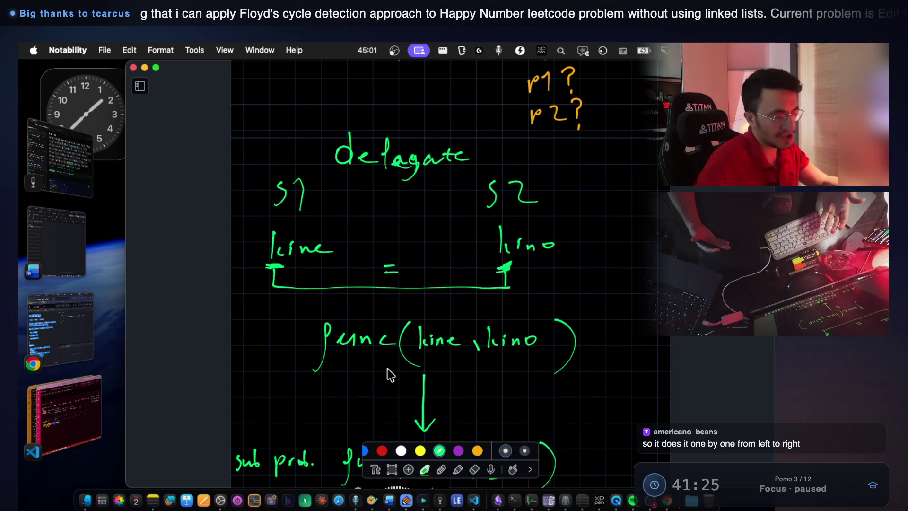
scroll(426, 326, "down", 5)
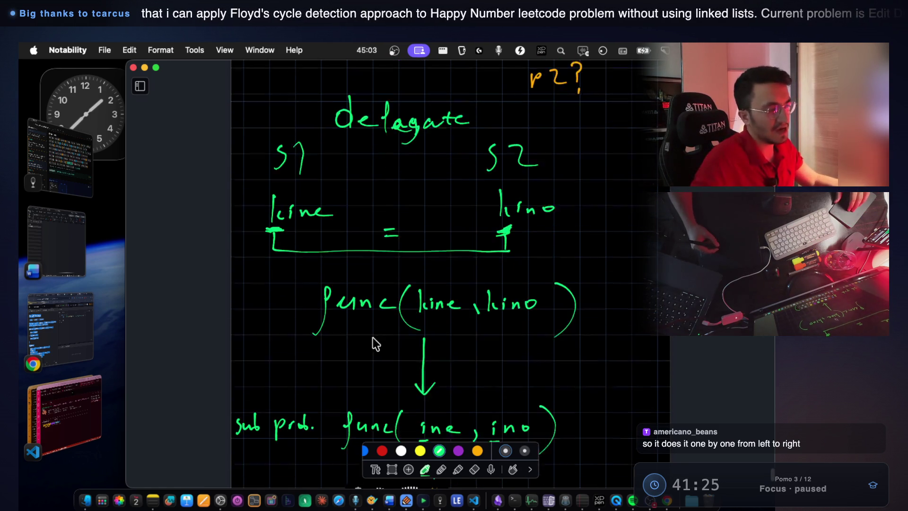
left_click_drag(588, 351, 571, 376)
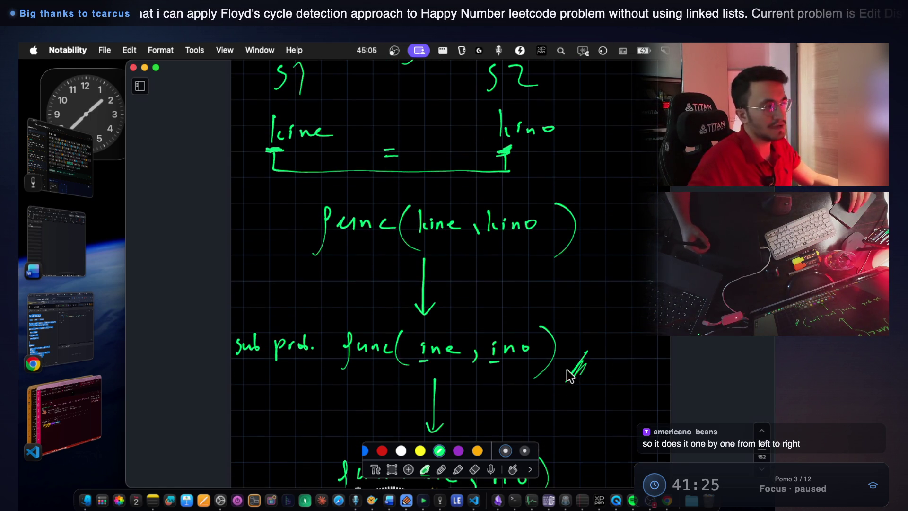
scroll(425, 253, "up", 5)
scroll(420, 172, "down", 3)
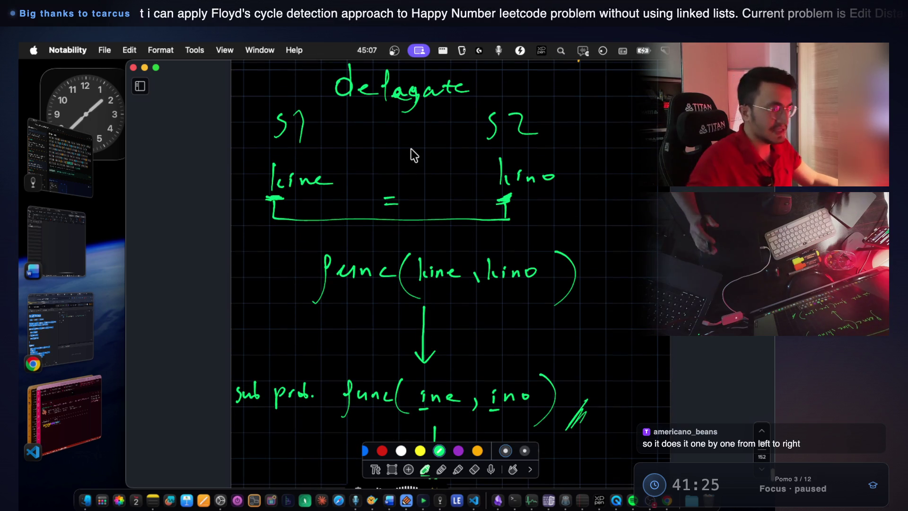
scroll(410, 148, "down", 10)
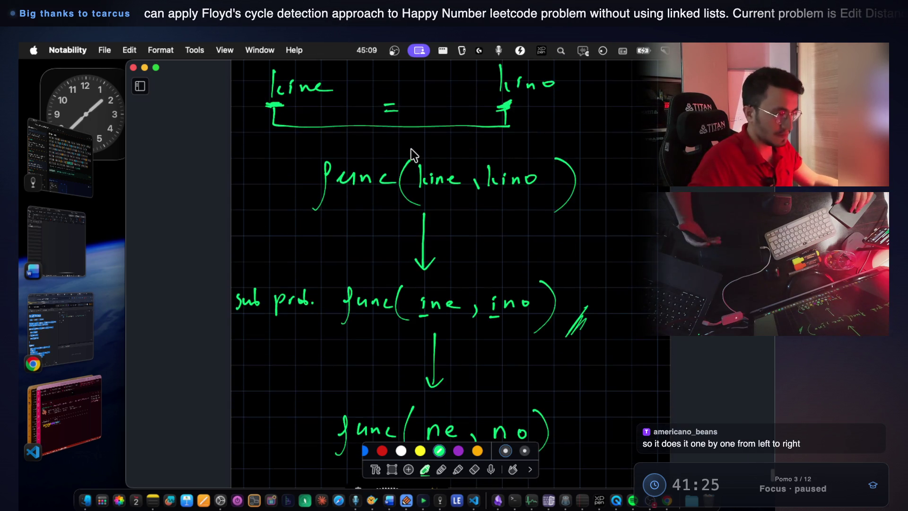
scroll(383, 295, "down", 8)
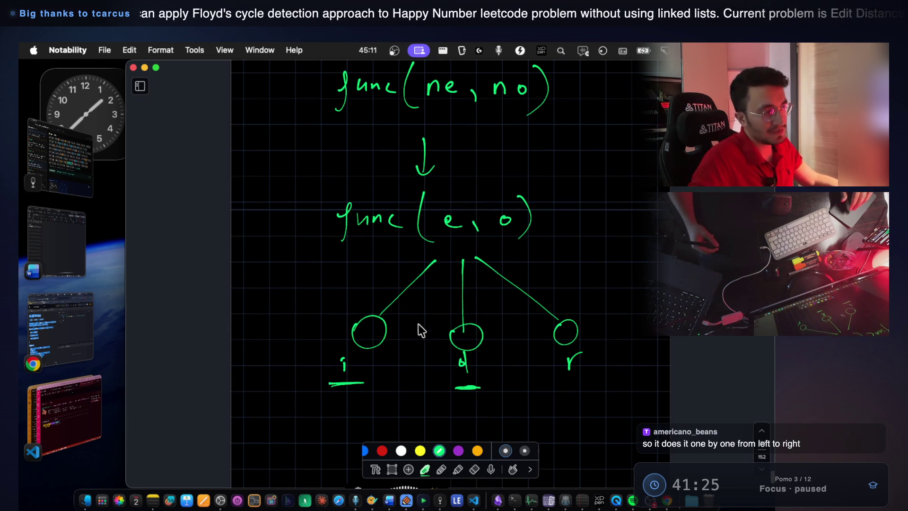
scroll(419, 325, "down", 2)
scroll(372, 358, "up", 1)
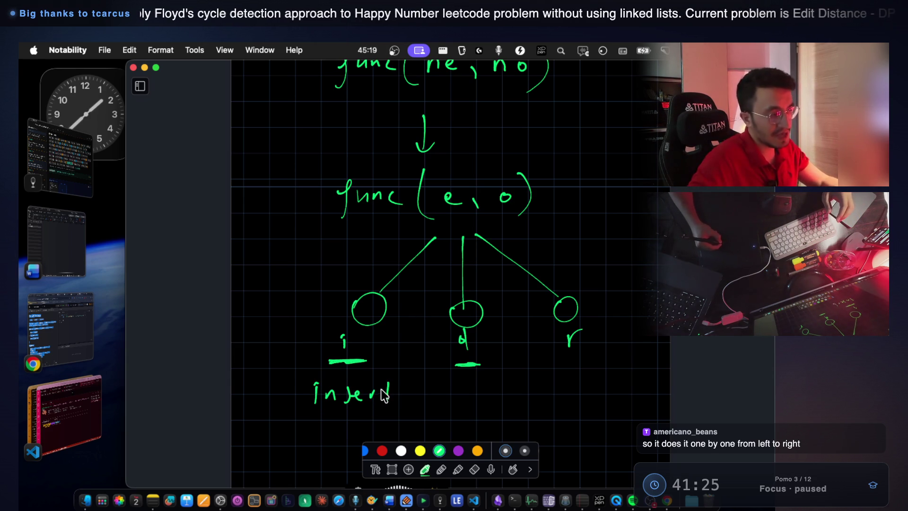
scroll(368, 355, "down", 15)
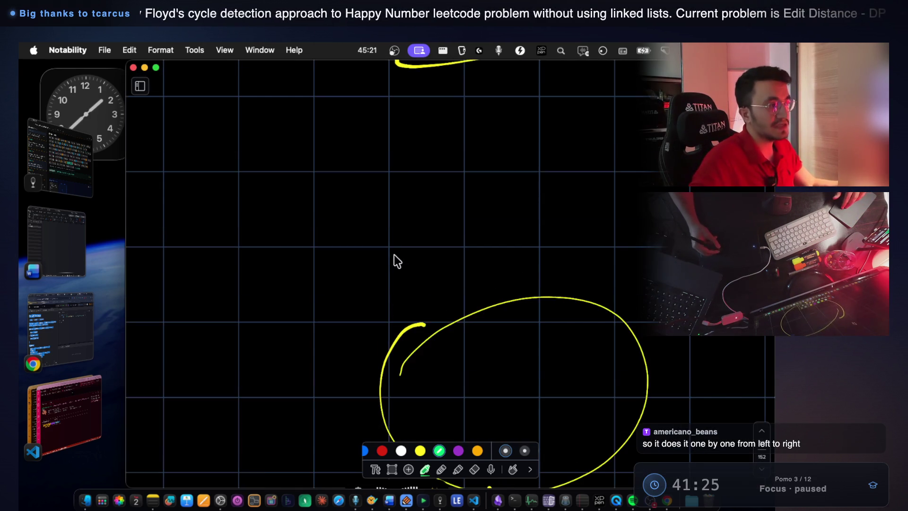
Scroll down to the green func(e, o) tree with its i, d, r circles and zoom in on it
scroll(410, 295, "down", 20)
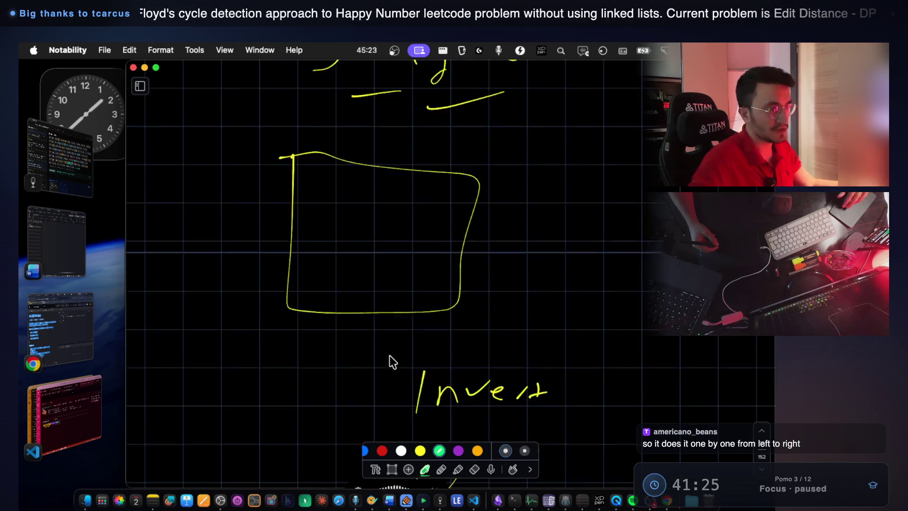
scroll(634, 276, "down", 5)
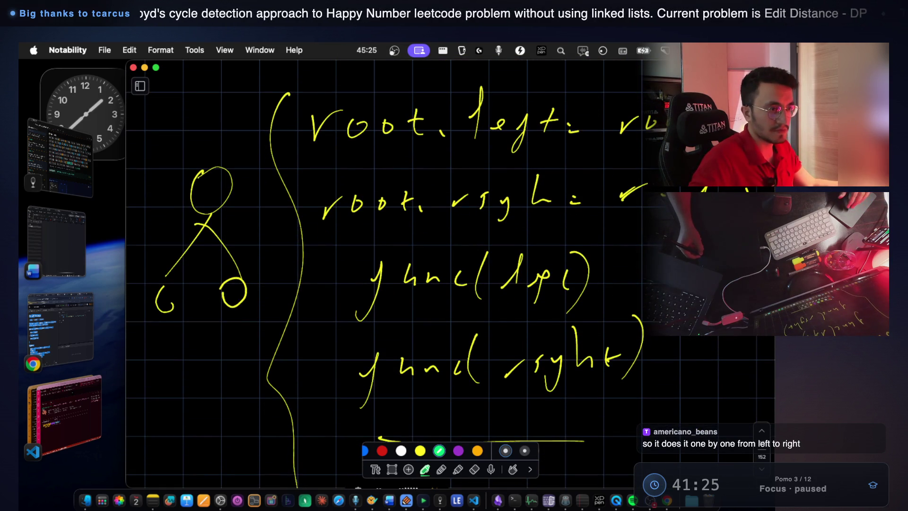
scroll(451, 275, "down", 5)
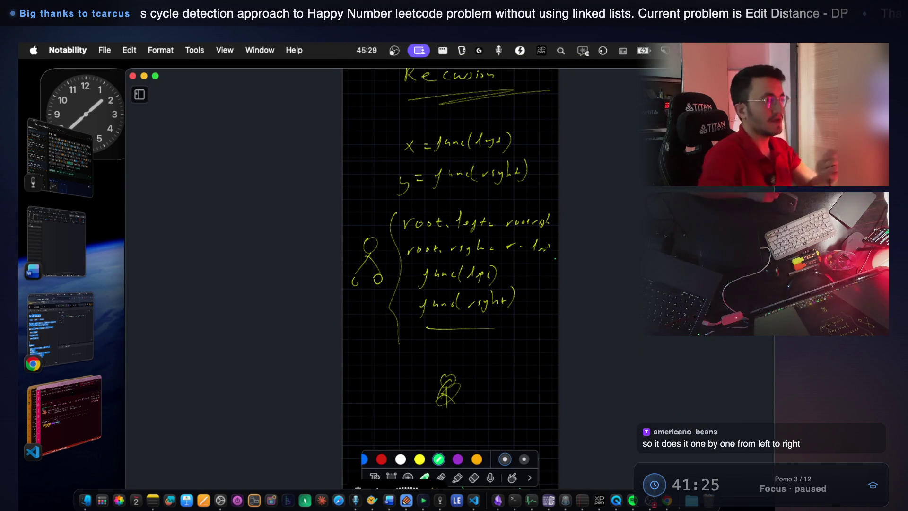
scroll(518, 405, "up", 15)
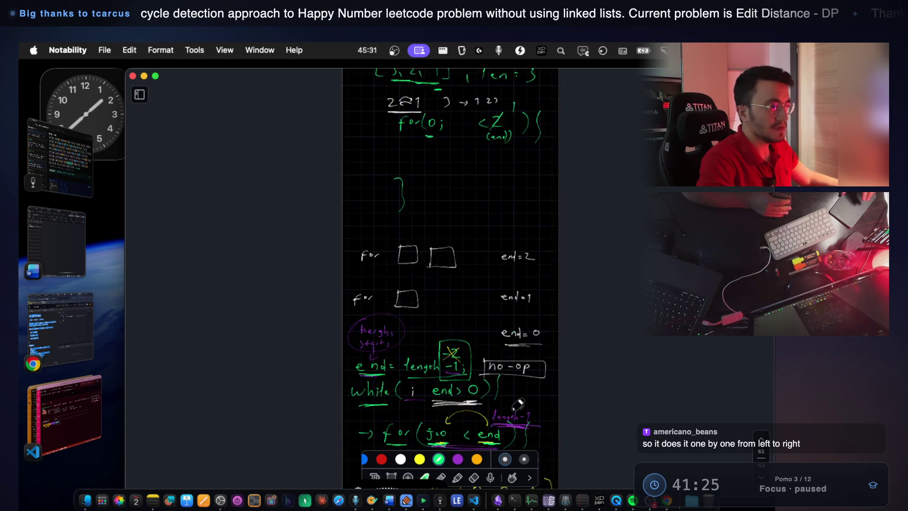
scroll(192, 88, "down", 2)
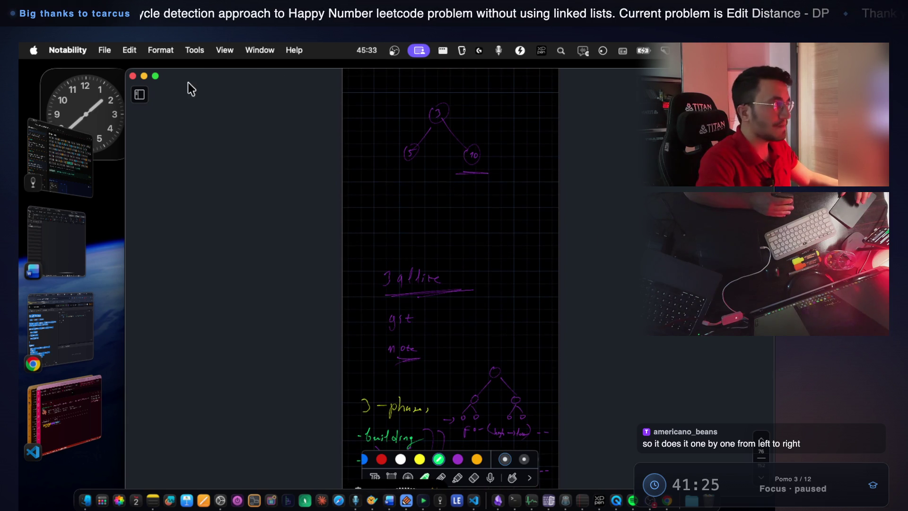
scroll(558, 244, "down", 20)
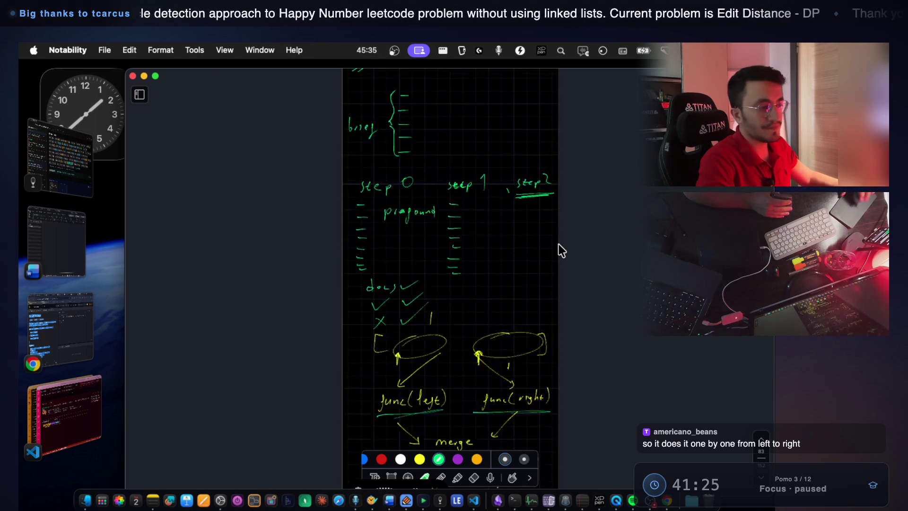
scroll(558, 244, "down", 20)
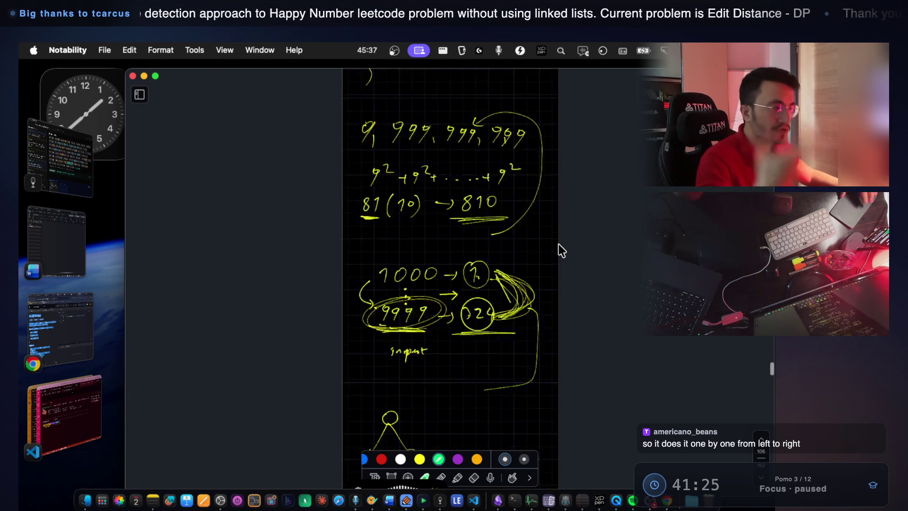
scroll(558, 244, "down", 20)
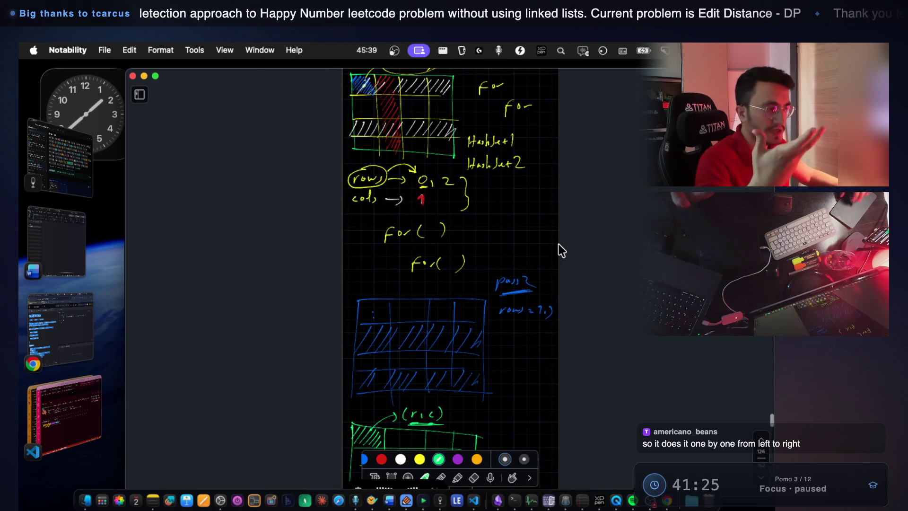
scroll(560, 105, "down", 20)
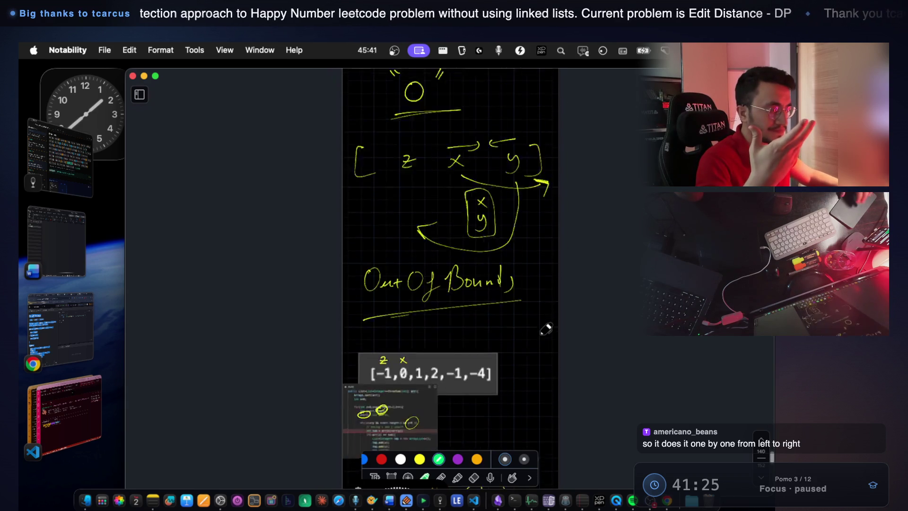
scroll(546, 329, "down", 20)
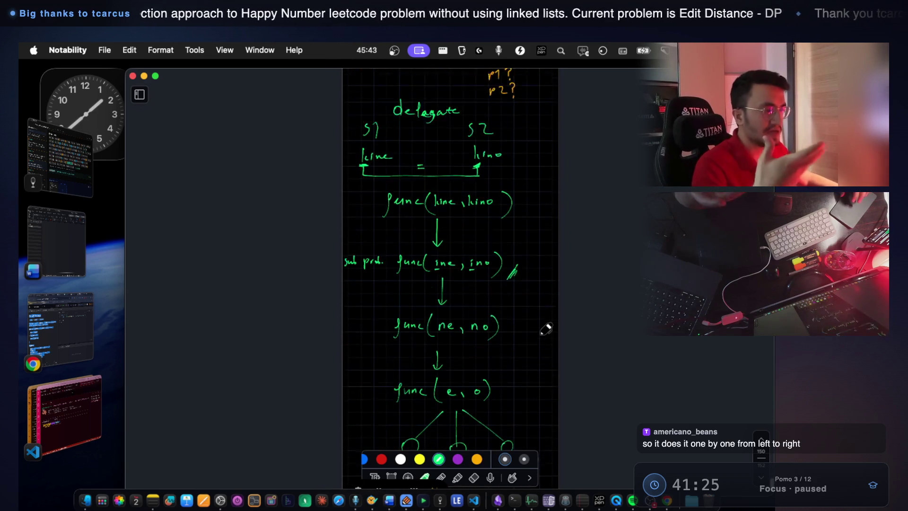
scroll(547, 404, "up", 15)
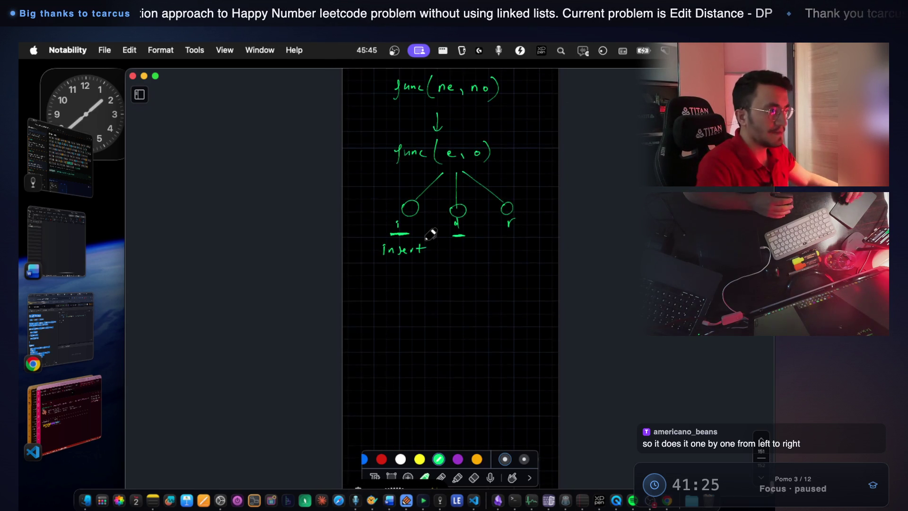
scroll(424, 218, "up", 5)
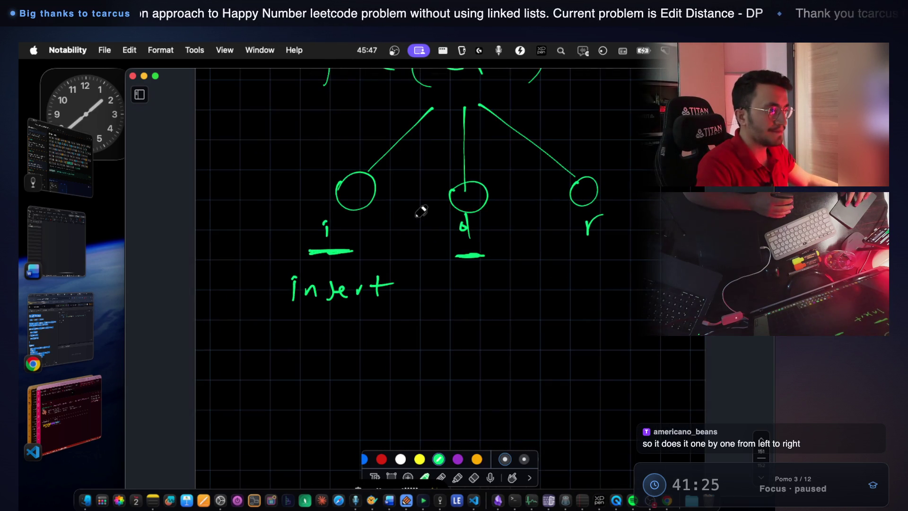
Write 'delete' under the d branch and underline 'insert'
scroll(423, 216, "up", 5)
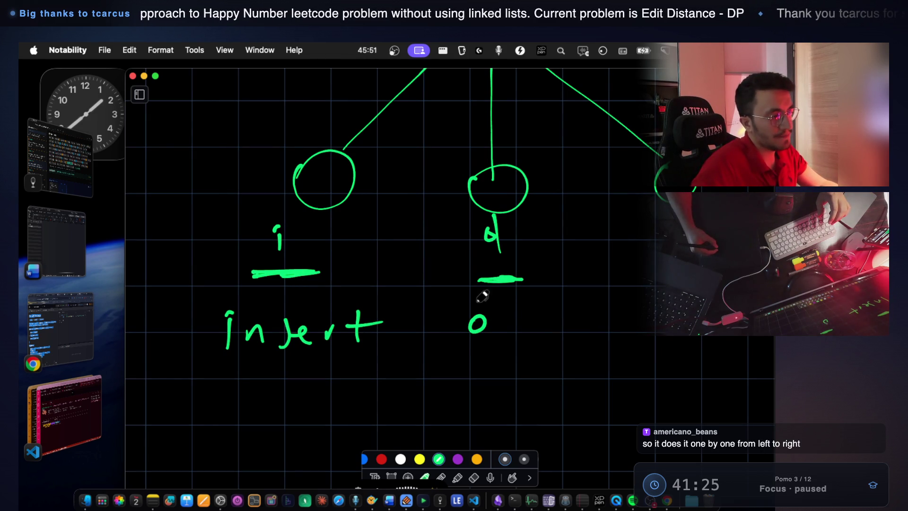
left_click_drag(499, 314, 516, 304)
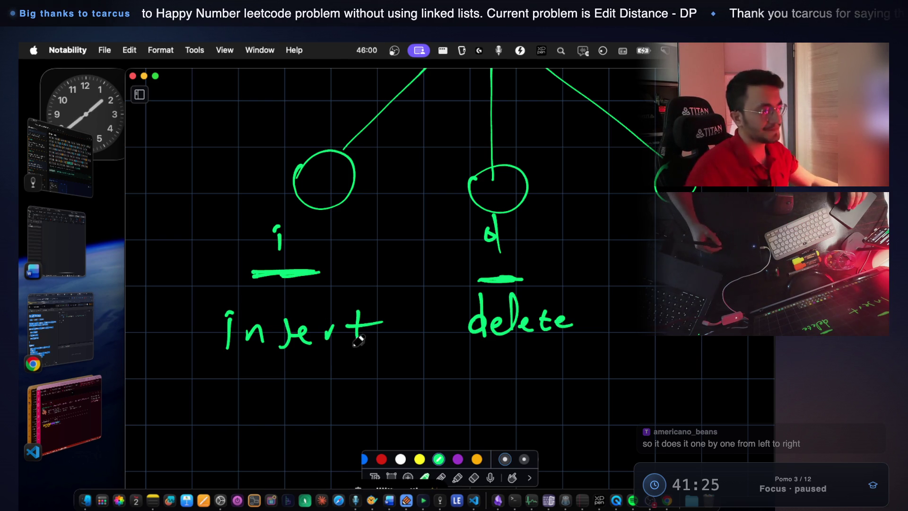
scroll(355, 336, "down", 2)
scroll(354, 327, "down", 1)
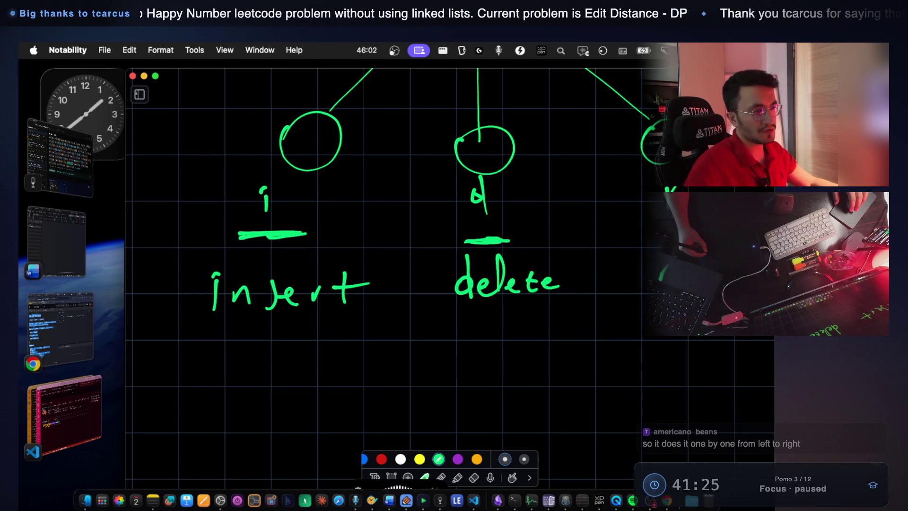
left_click_drag(199, 327, 374, 319)
Write s1 lino and s2 hine beneath insert, joined by a curved arrow
scroll(302, 310, "down", 2)
mouse_move(199, 335)
left_mouse_down()
mouse_move(190, 365)
mouse_move(215, 364)
left_mouse_up()
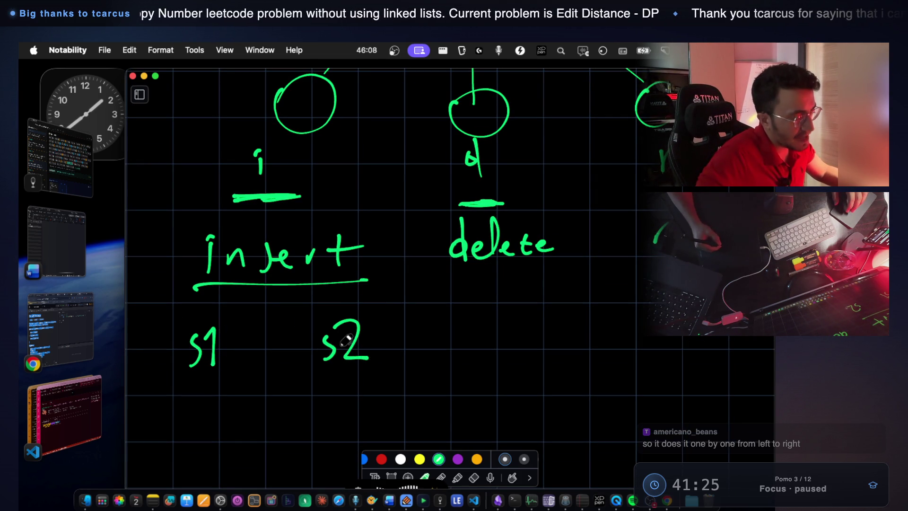
scroll(347, 340, "down", 3)
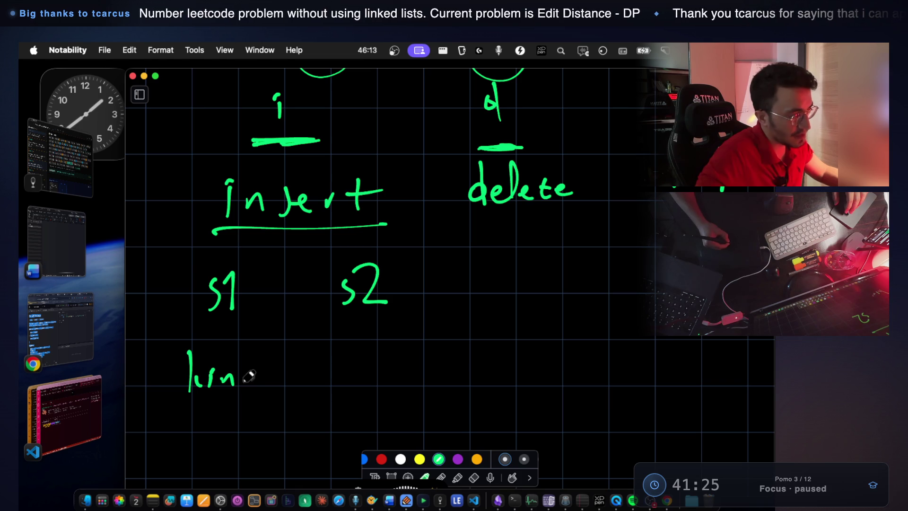
left_click_drag(247, 374, 253, 376)
left_click_drag(389, 368, 411, 376)
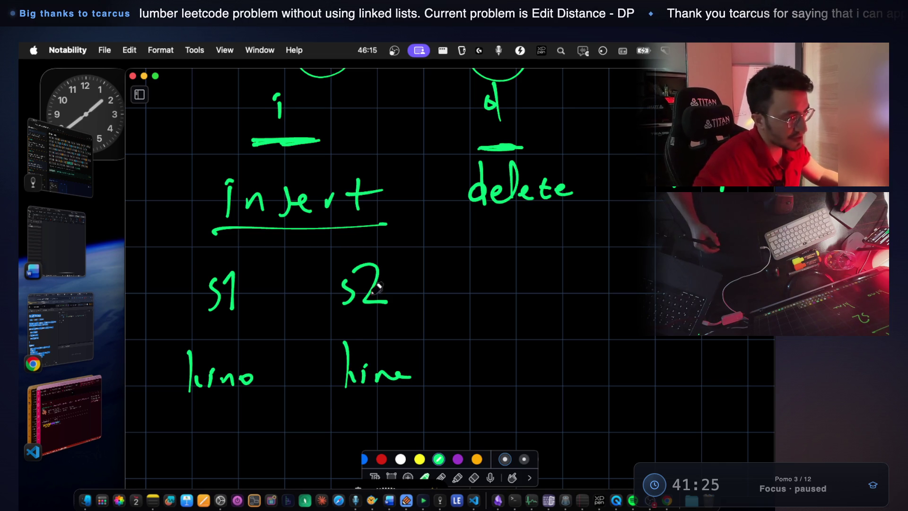
scroll(325, 344, "down", 2)
mouse_move(230, 372)
left_mouse_down()
mouse_move(250, 409)
mouse_move(365, 377)
left_mouse_up()
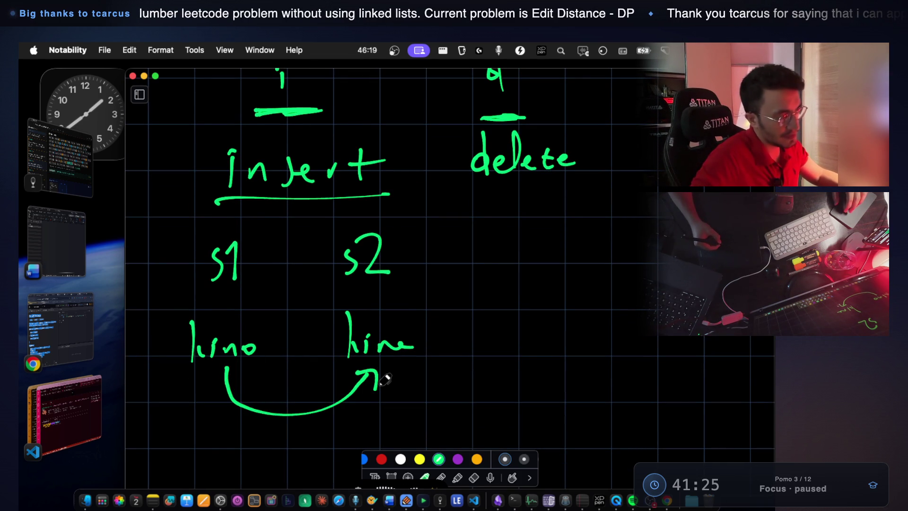
scroll(384, 380, "down", 2)
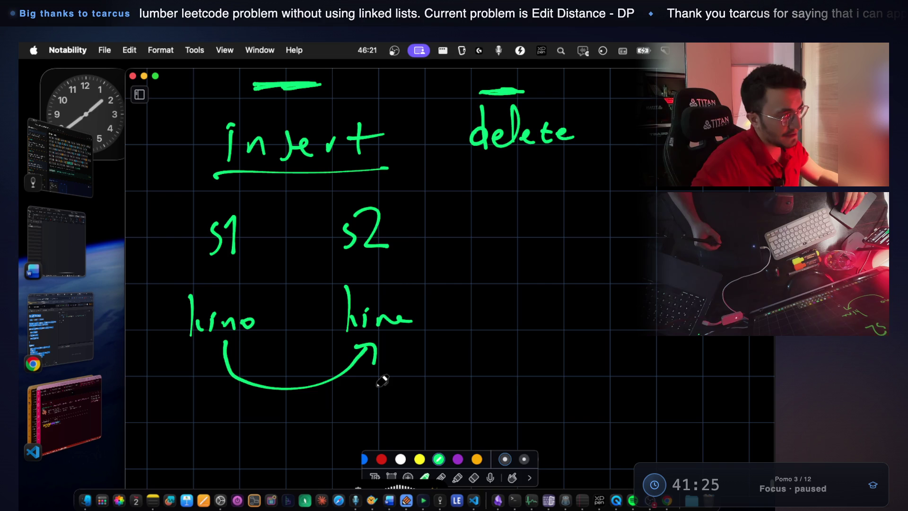
Circle lino and s1 and sketch a small three-node tree to the right
mouse_move(192, 287)
left_mouse_down()
mouse_move(178, 322)
mouse_move(259, 298)
mouse_move(193, 287)
left_mouse_up()
mouse_move(589, 242)
left_mouse_down()
mouse_move(589, 280)
mouse_move(587, 244)
left_mouse_up()
left_click_drag(605, 276, 637, 362)
left_click_drag(636, 361, 655, 351)
left_click_drag(615, 269, 667, 304)
left_click_drag(719, 339, 709, 350)
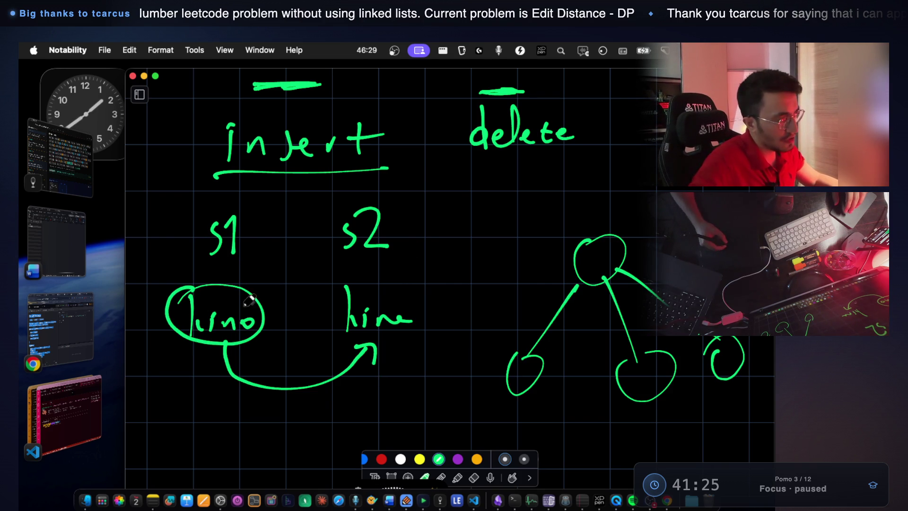
mouse_move(194, 209)
left_mouse_down()
mouse_move(227, 260)
mouse_move(214, 189)
left_mouse_up()
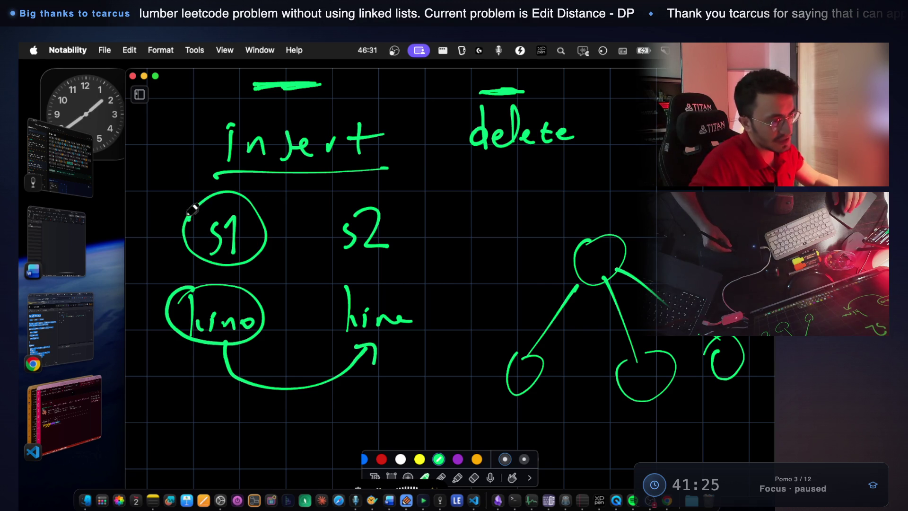
scroll(533, 308, "down", 2)
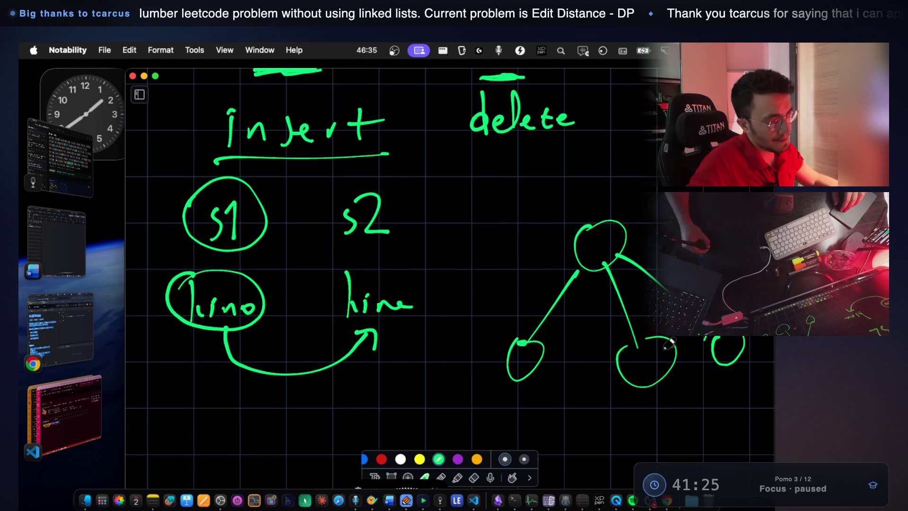
left_click_drag(627, 351, 646, 342)
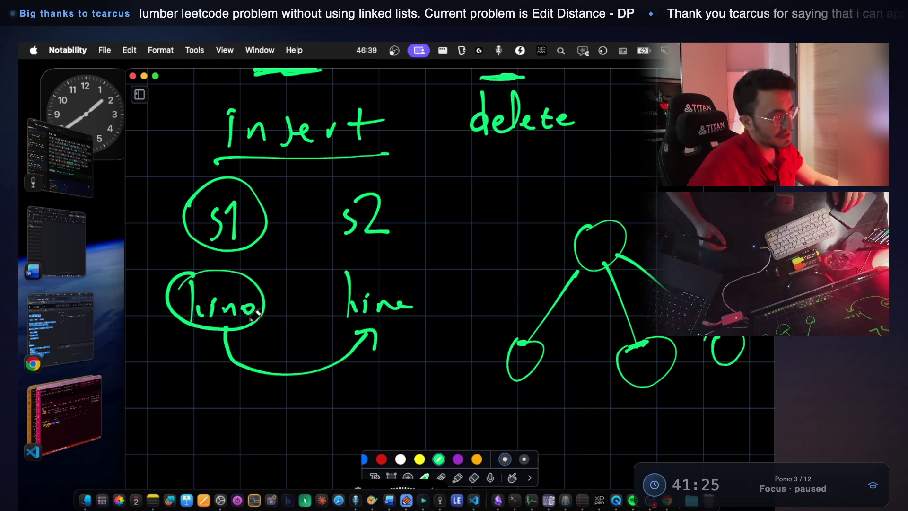
Write 'position' below the circled string and underline 'delete'
mouse_move(175, 400)
left_mouse_down()
mouse_move(269, 399)
mouse_move(298, 415)
left_mouse_up()
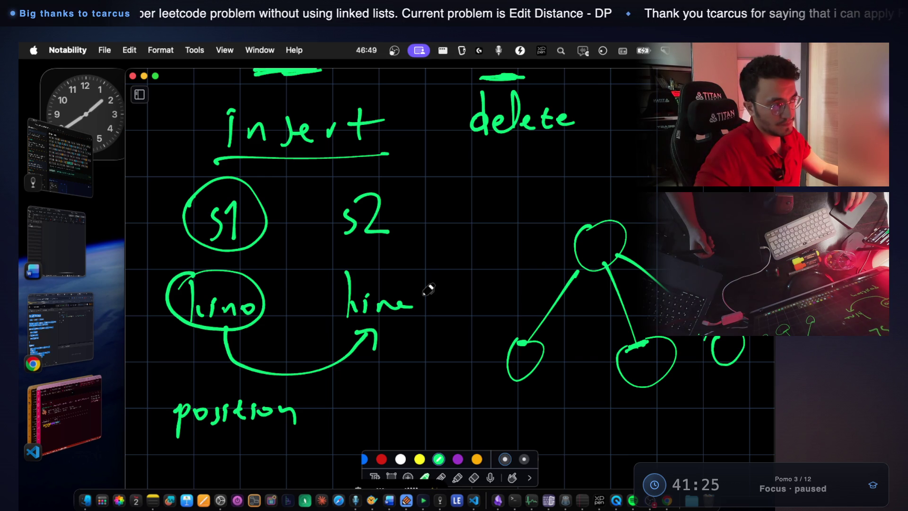
scroll(428, 290, "up", 3)
mouse_move(471, 180)
left_mouse_down()
mouse_move(570, 180)
mouse_move(544, 185)
left_mouse_up()
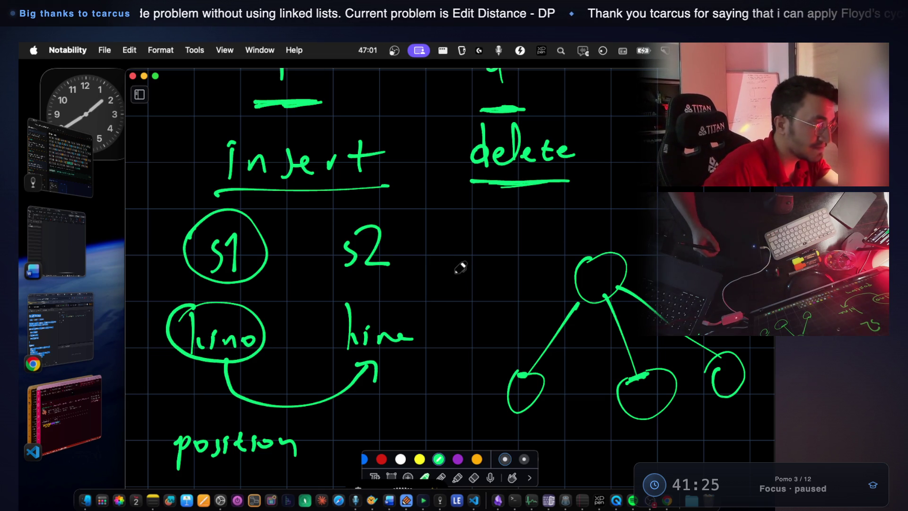
On the LeetCode page, highlight Example 1's input line, word1 = horse
left_click(57, 322)
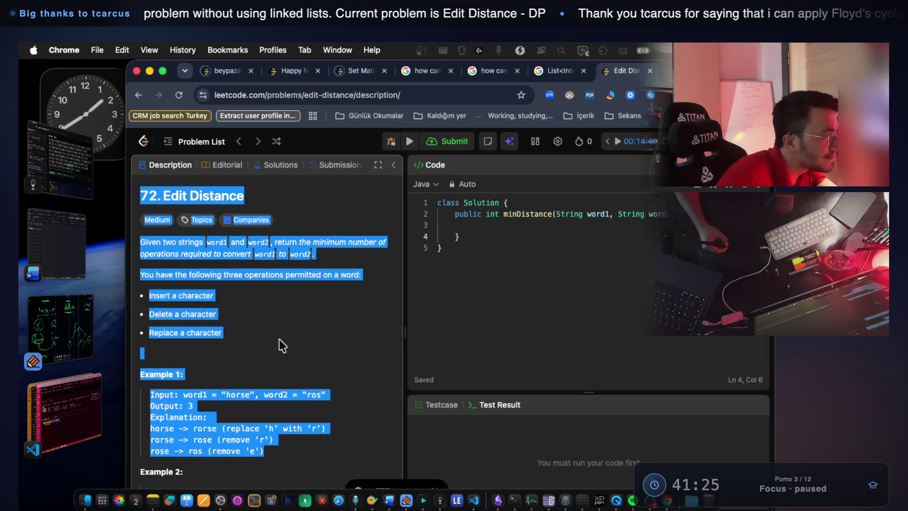
left_click(293, 339)
scroll(287, 376, "down", 3)
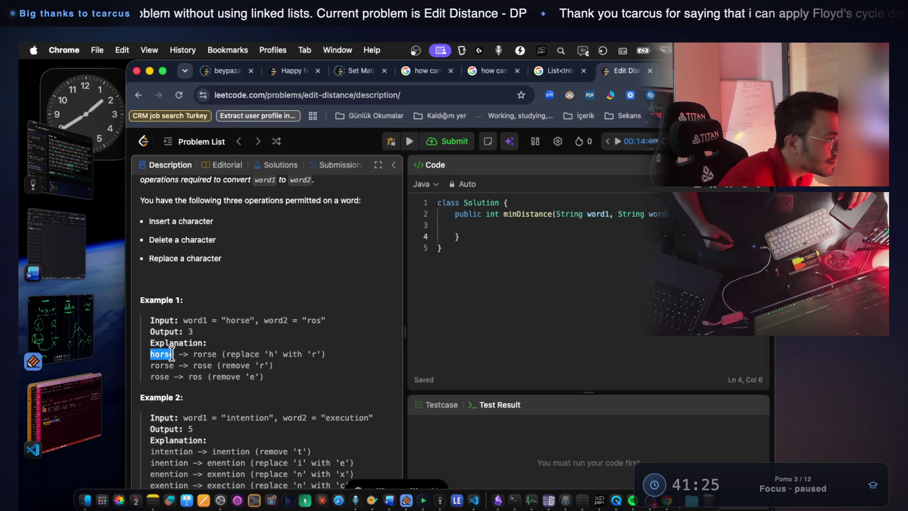
left_click_drag(220, 353, 324, 354)
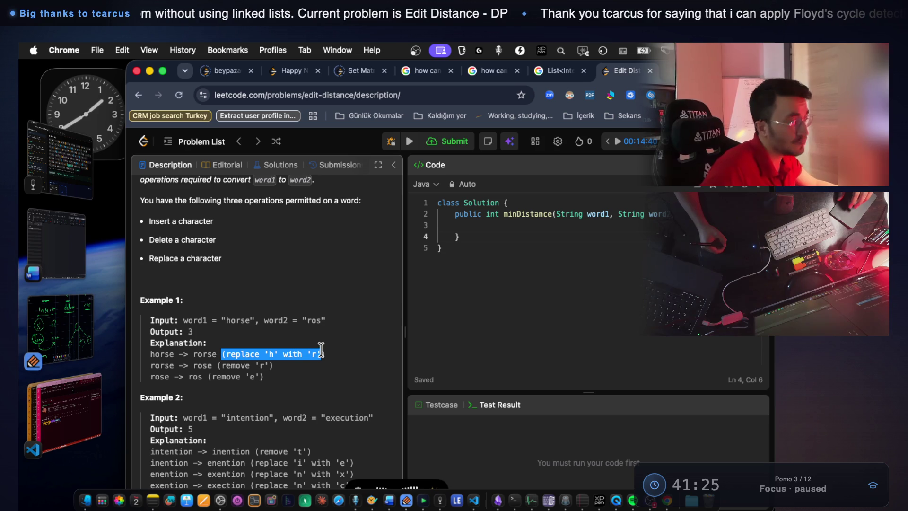
left_click_drag(201, 366, 198, 354)
left_click(204, 353)
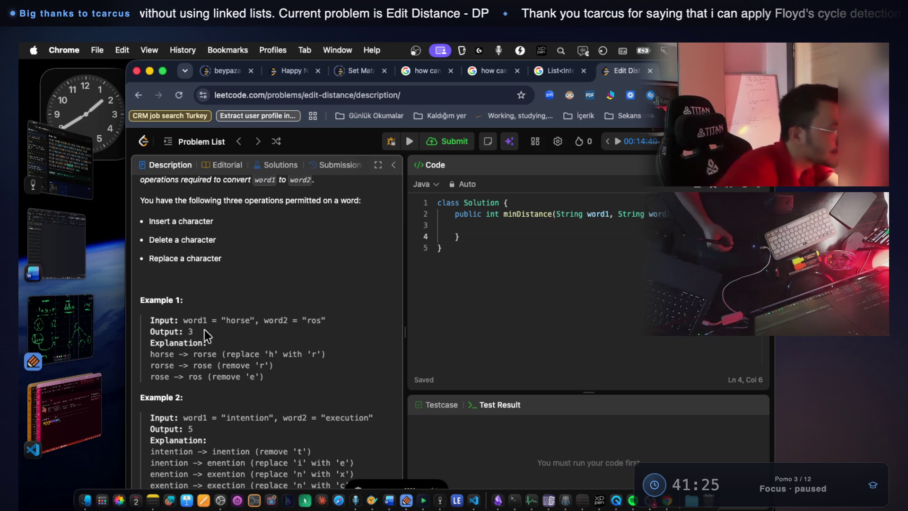
left_click_drag(264, 320, 283, 320)
left_click_drag(226, 320, 251, 319)
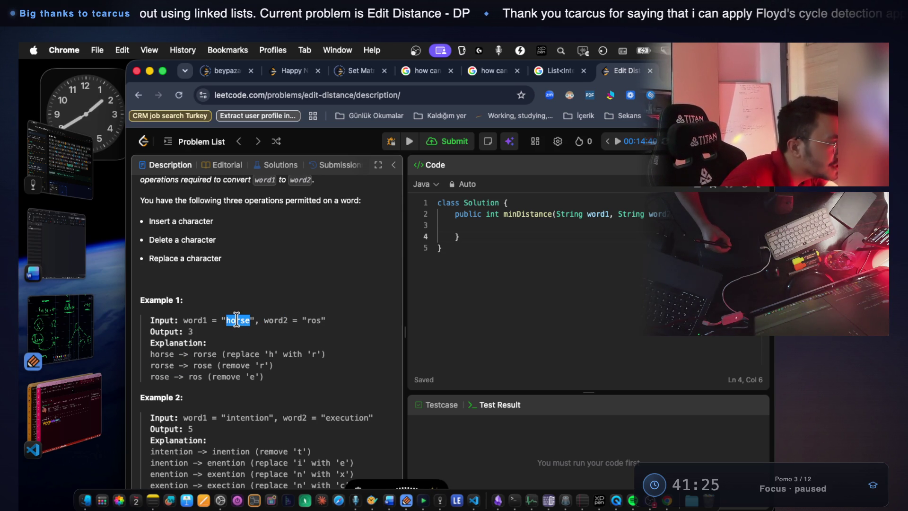
triple_click(195, 319)
left_click(205, 319, "shift")
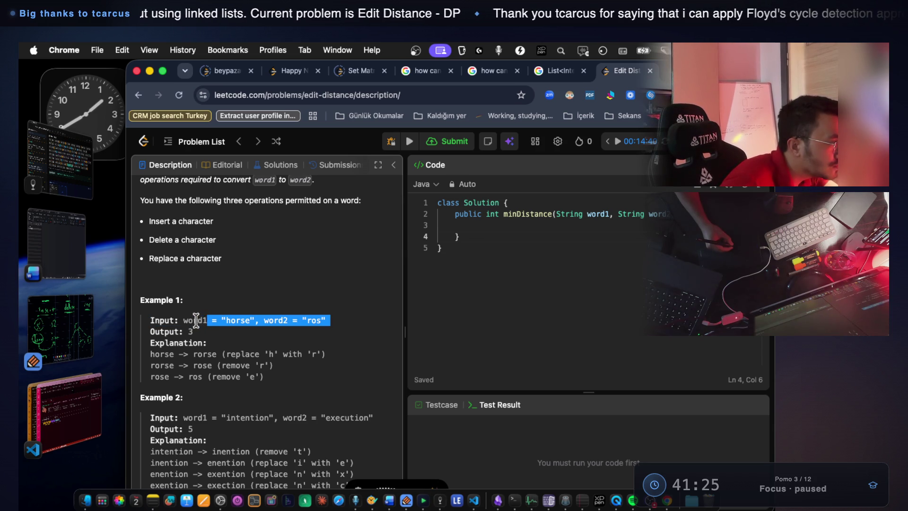
double_click(199, 320)
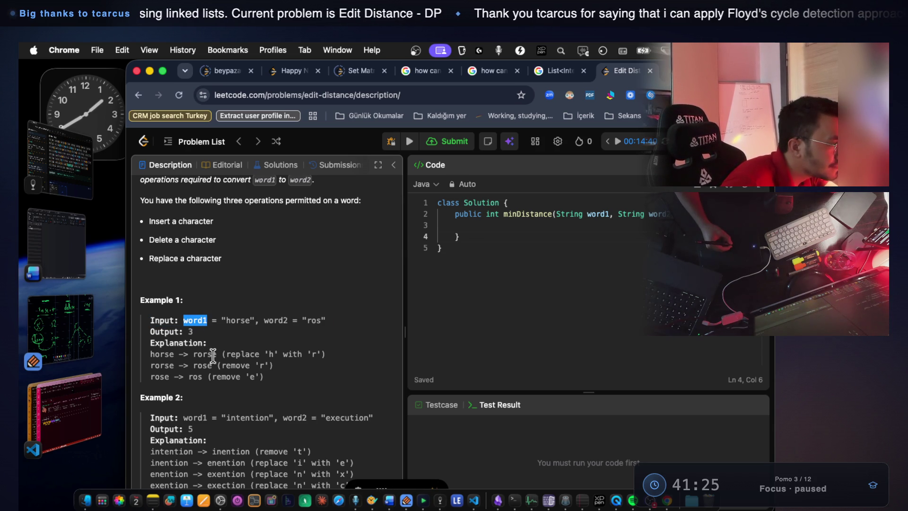
Highlight Example 1's replace step and horse/ros input, then return to the VS Code terminal
left_click_drag(226, 354, 257, 354)
left_click(255, 348)
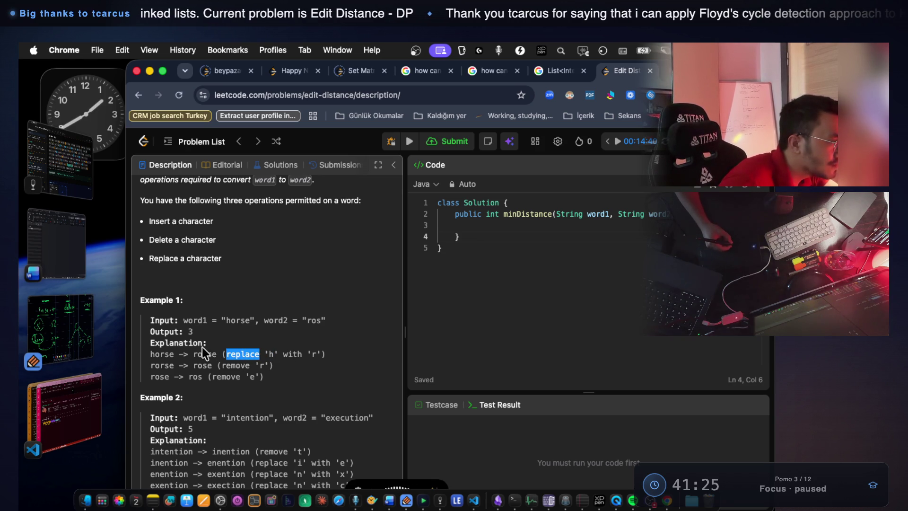
left_click_drag(169, 343, 318, 350)
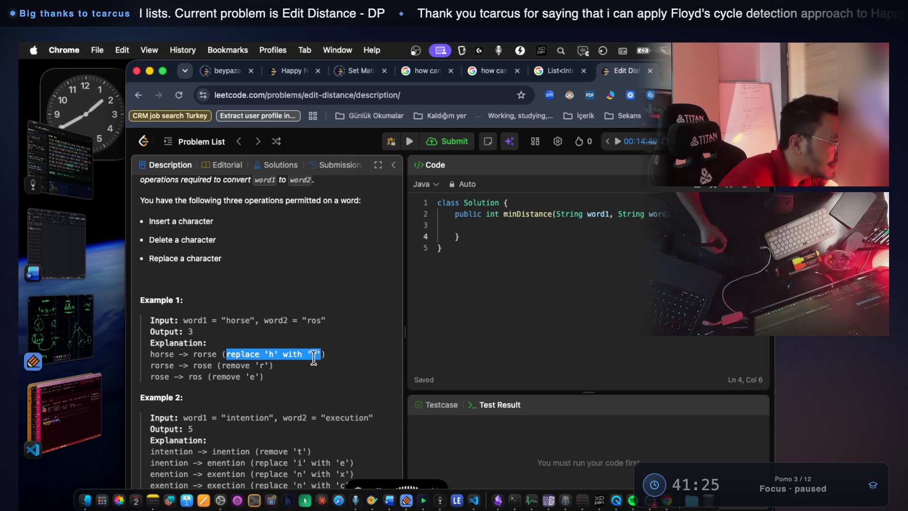
left_click(249, 355)
left_click_drag(229, 354, 320, 352)
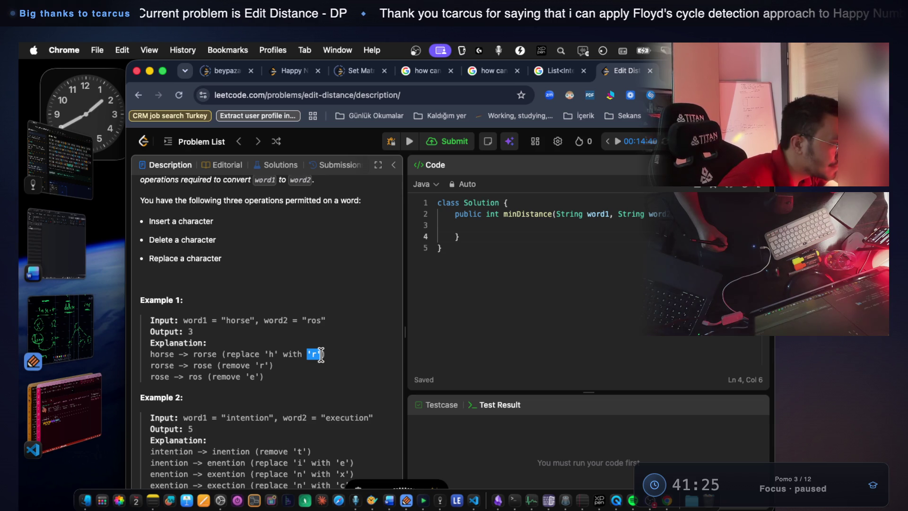
mouse_move(226, 320)
left_mouse_down()
mouse_move(326, 320)
mouse_move(232, 318)
left_mouse_up()
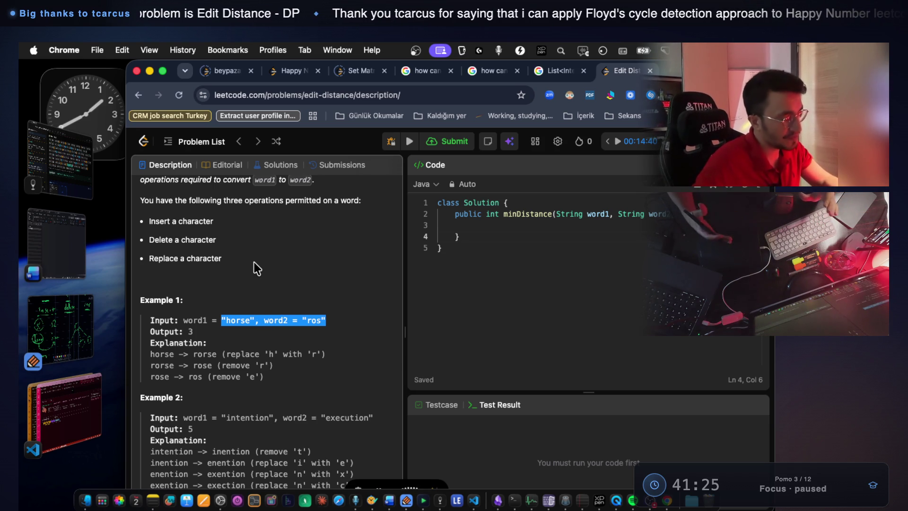
left_click(76, 405)
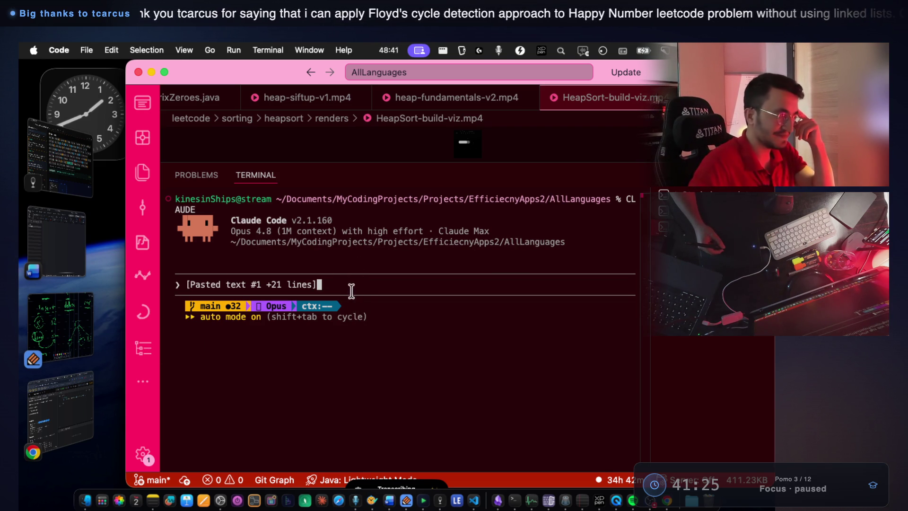
Paste the second notes block asking for small-step hints in Tutor Mode 2 and submit it
key("super+v")
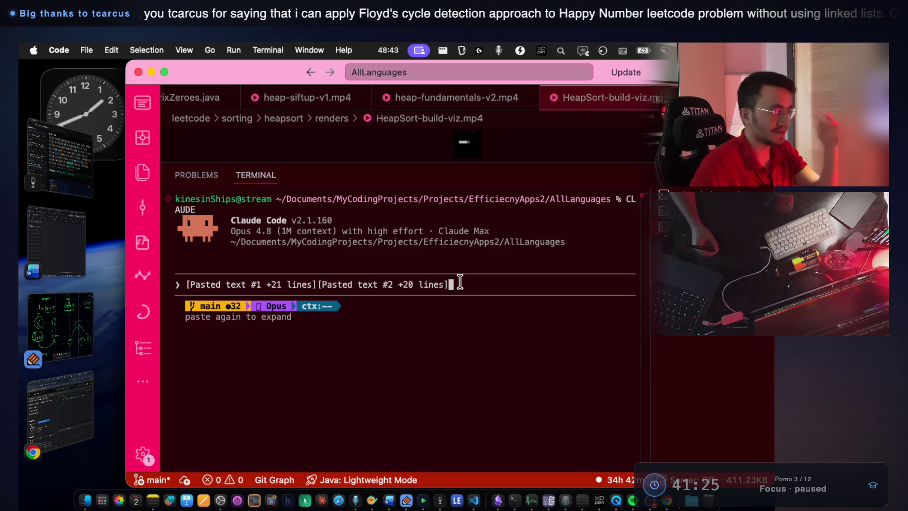
key("Return")
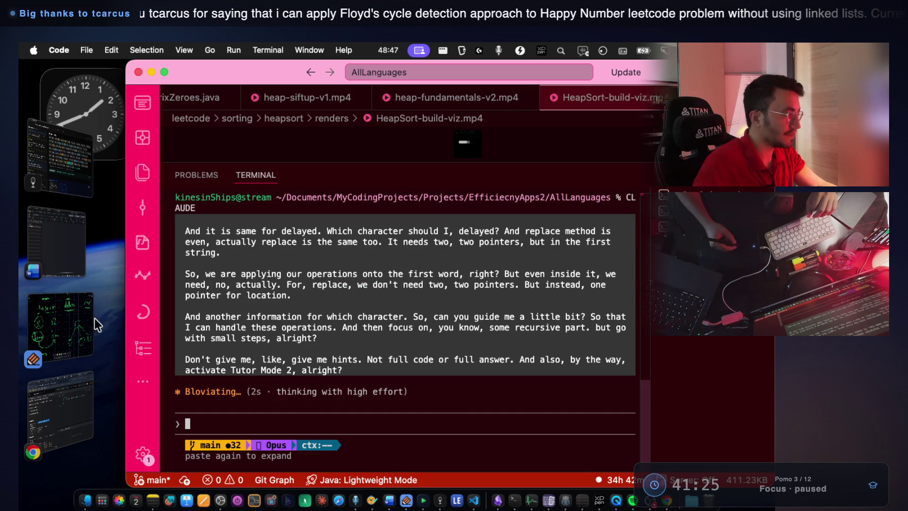
Back in Notability, write the strings 'line' and 'lilo' side by side
left_click(67, 313)
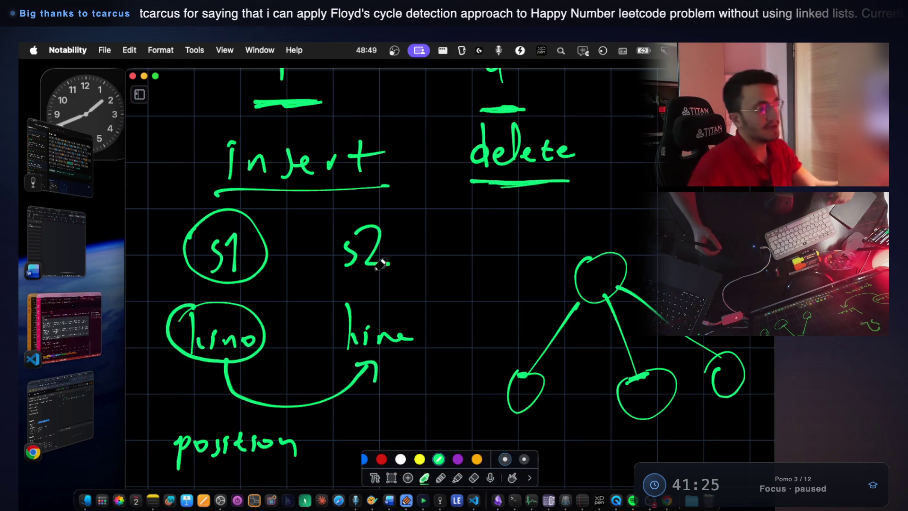
scroll(385, 263, "down", 3)
scroll(385, 262, "up", 2)
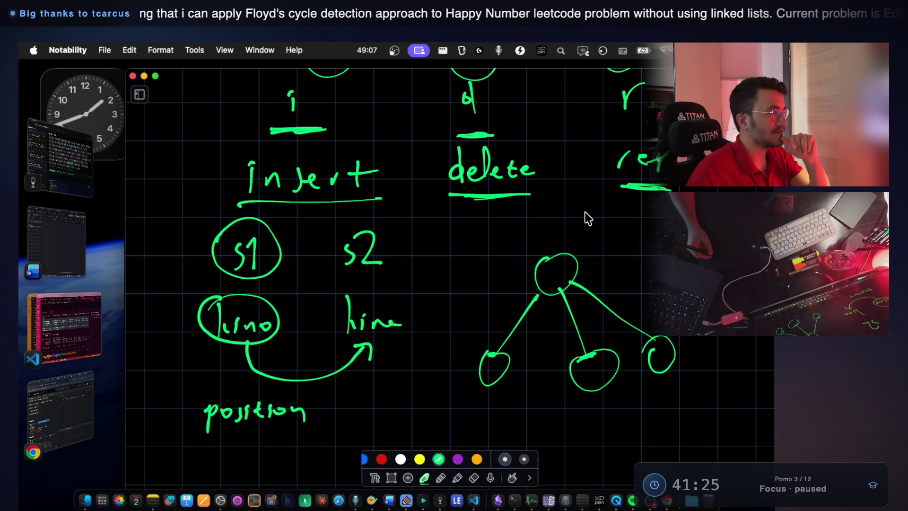
scroll(580, 216, "down", 8)
mouse_move(233, 303)
left_mouse_down()
mouse_move(236, 351)
mouse_move(260, 342)
mouse_move(328, 345)
left_mouse_up()
mouse_move(562, 289)
left_mouse_down()
mouse_move(560, 341)
mouse_move(582, 334)
left_mouse_up()
left_click_drag(600, 323, 601, 339)
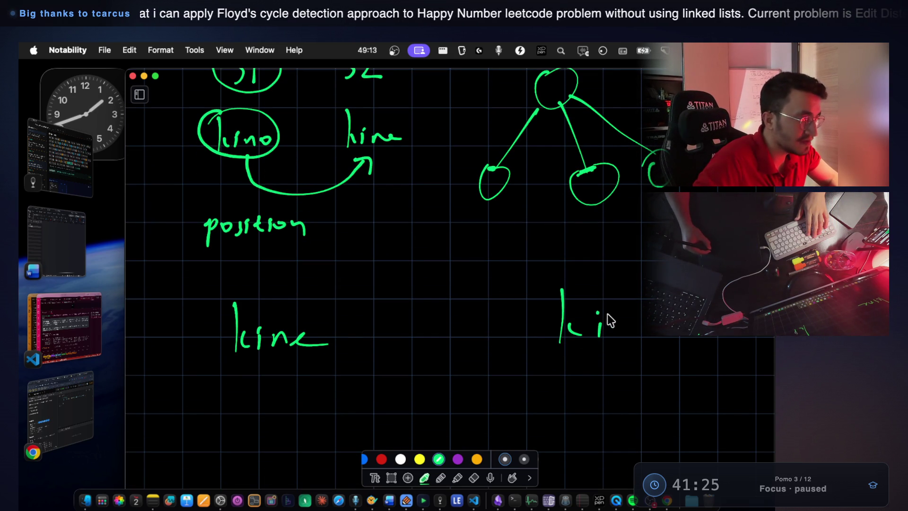
mouse_move(621, 290)
left_mouse_down()
mouse_move(616, 335)
mouse_move(638, 318)
left_mouse_up()
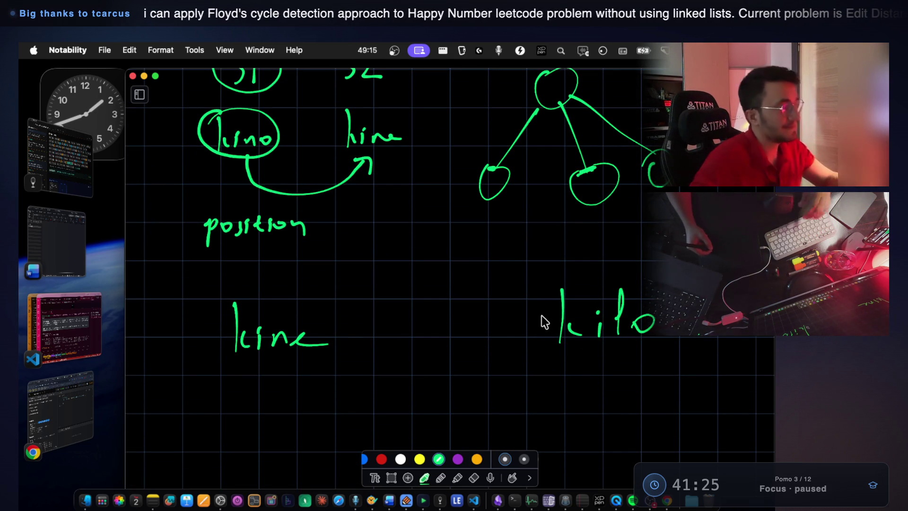
Write 'position' under line, underline both first letters, and add an equals sign: line = lilo
scroll(446, 320, "down", 3)
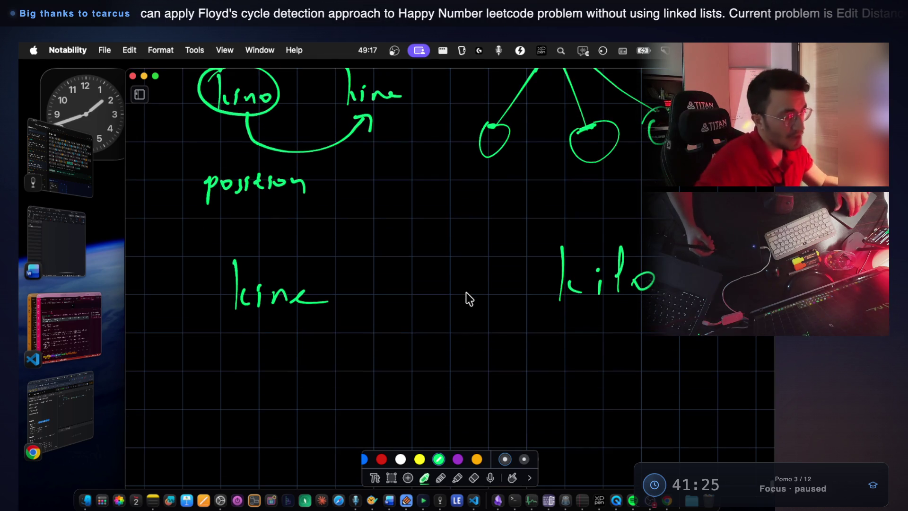
left_click_drag(467, 172, 496, 172)
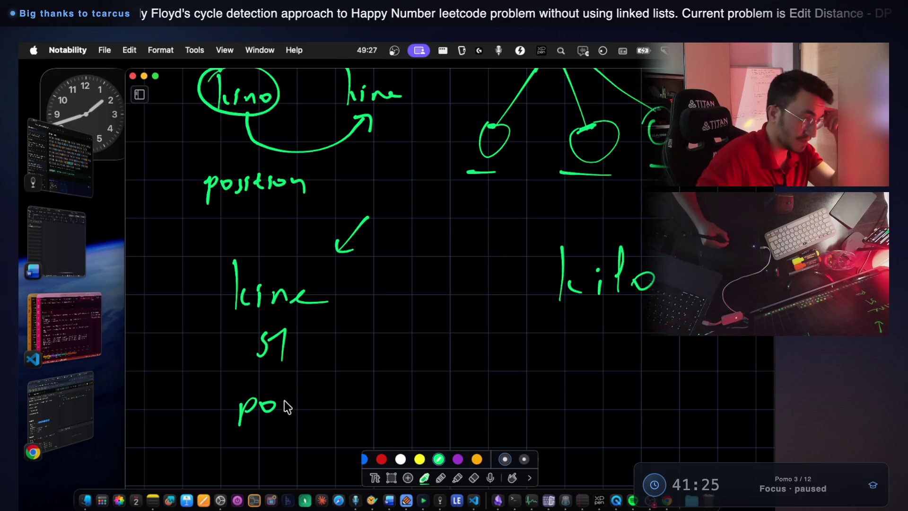
left_click_drag(309, 393, 310, 409)
left_click_drag(305, 401, 316, 400)
left_click_drag(323, 400, 324, 407)
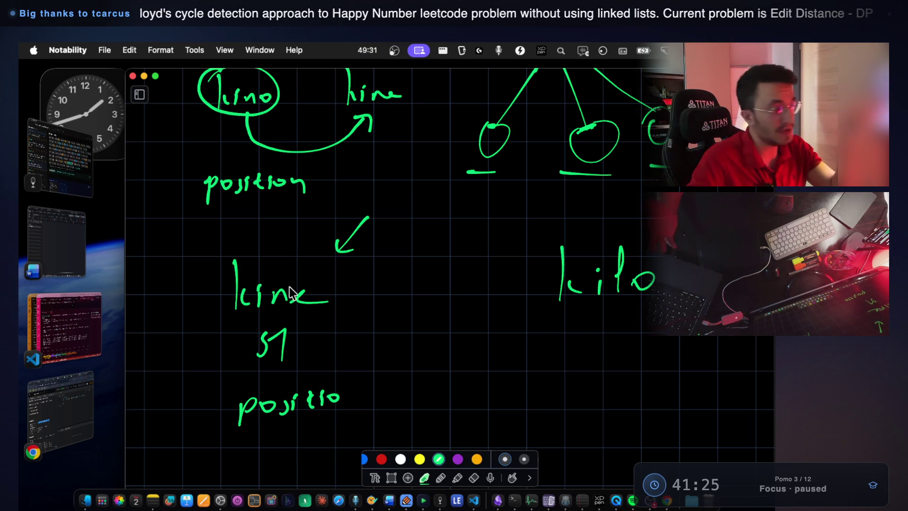
left_click_drag(242, 315, 231, 317)
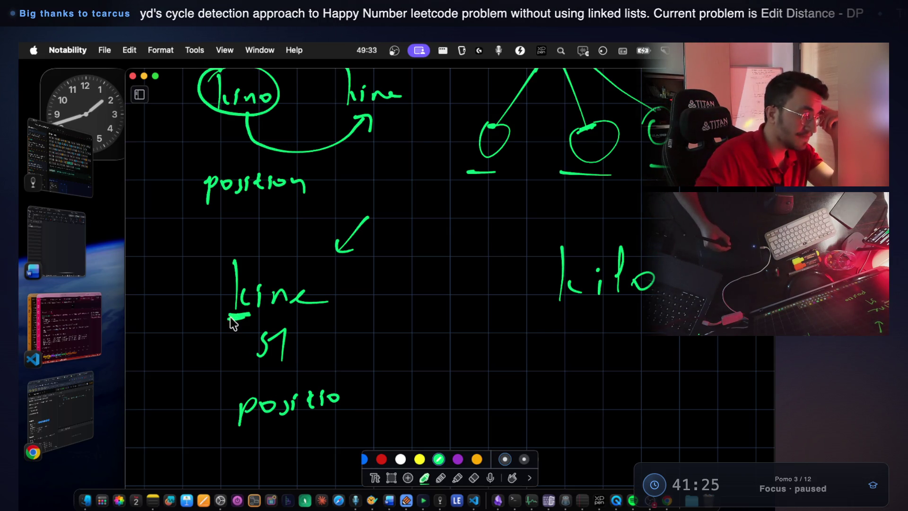
mouse_move(579, 305)
left_mouse_down()
mouse_move(563, 306)
mouse_move(589, 304)
left_mouse_up()
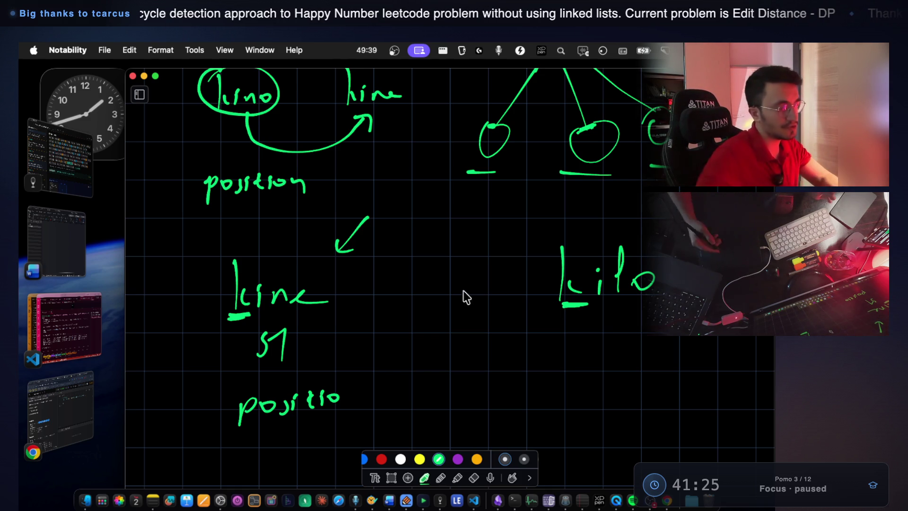
left_click_drag(406, 281, 444, 278)
left_click_drag(416, 297, 452, 292)
mouse_move(605, 318)
left_mouse_down()
mouse_move(592, 341)
mouse_move(625, 342)
left_mouse_up()
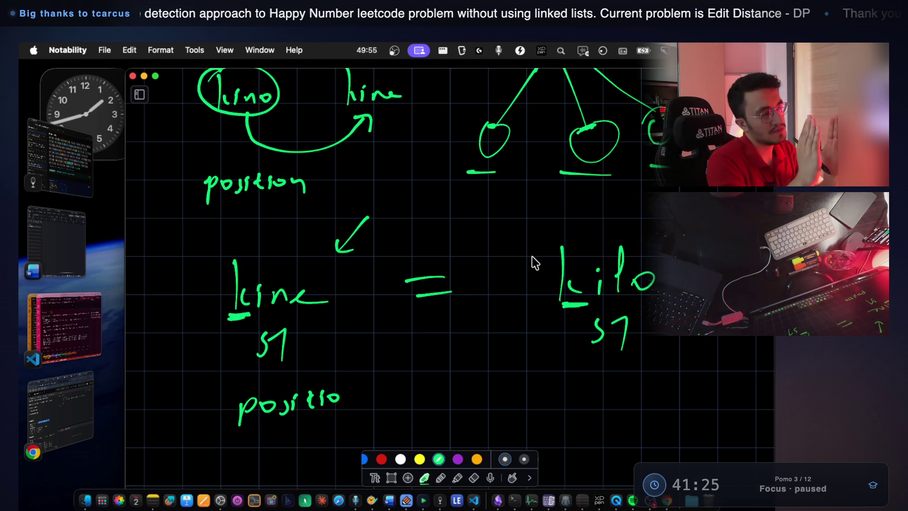
Write func(line, lilo) beneath the comparison
scroll(365, 254, "down", 3)
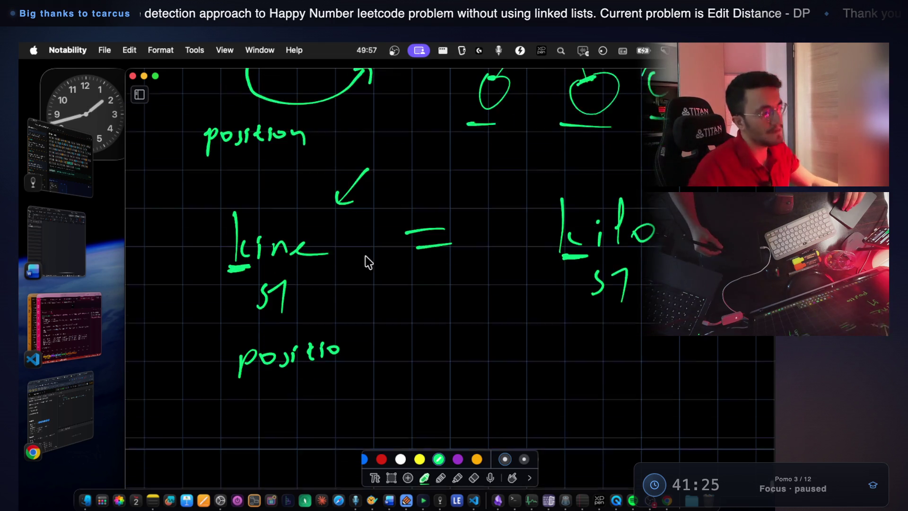
left_click_drag(257, 249, 240, 251)
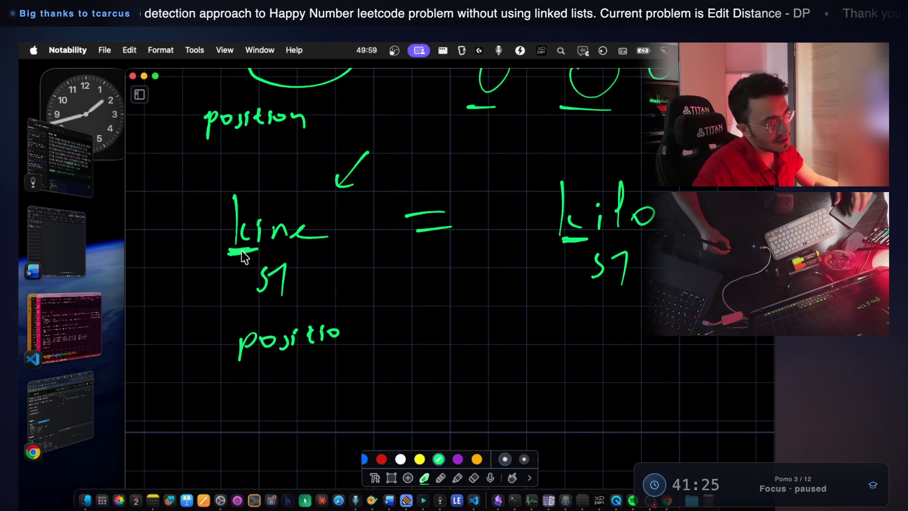
scroll(540, 248, "down", 3)
left_click_drag(349, 345, 350, 322)
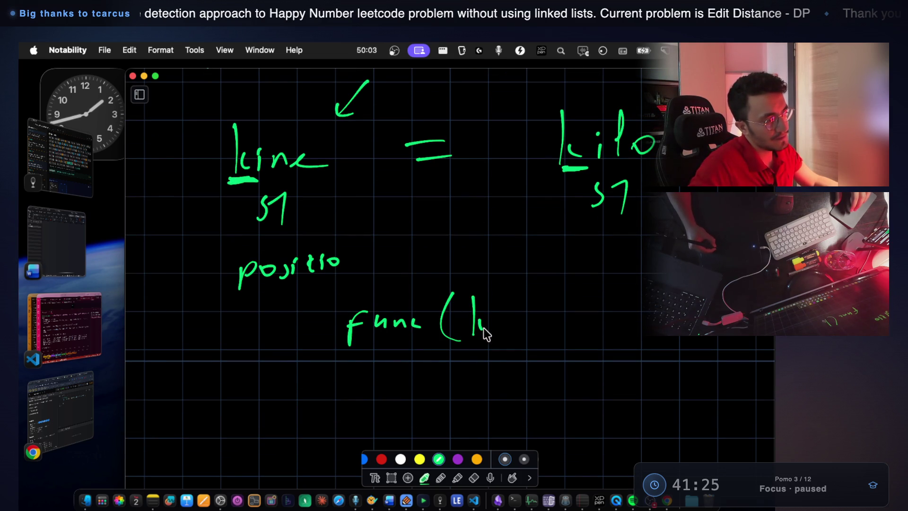
left_click_drag(560, 322, 557, 335)
mouse_move(584, 290)
left_mouse_down()
mouse_move(576, 320)
mouse_move(627, 319)
left_mouse_up()
left_click_drag(645, 286, 641, 331)
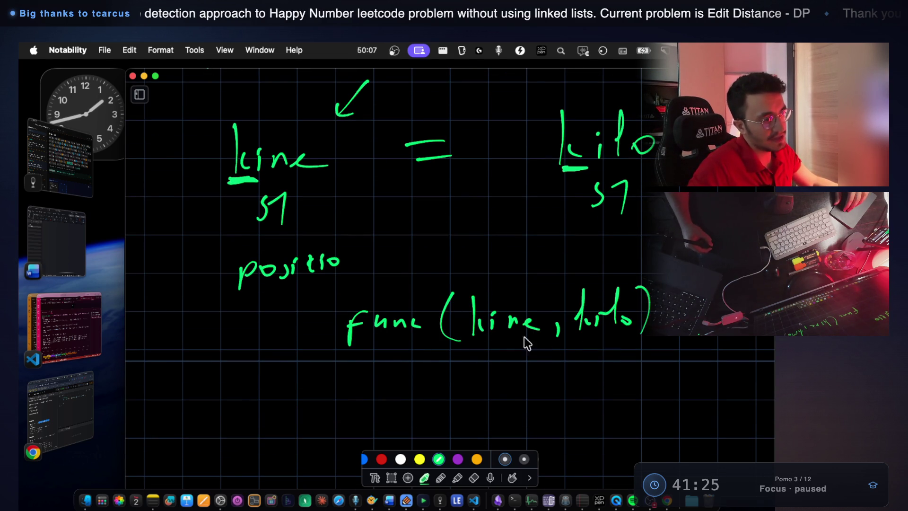
scroll(531, 345, "down", 5)
left_click_drag(518, 339, 520, 385)
scroll(502, 350, "down", 1)
Reduce it to ine ilo and then ne lo, underlining their first letters
left_click_drag(504, 320, 531, 325)
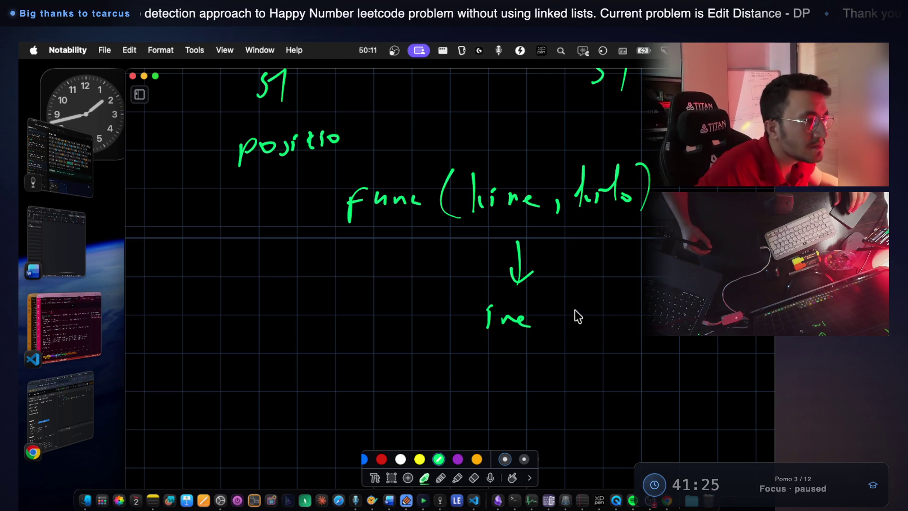
mouse_move(580, 314)
left_mouse_down()
mouse_move(610, 301)
mouse_move(627, 316)
left_mouse_up()
left_click_drag(550, 347, 560, 368)
scroll(511, 365, "down", 5)
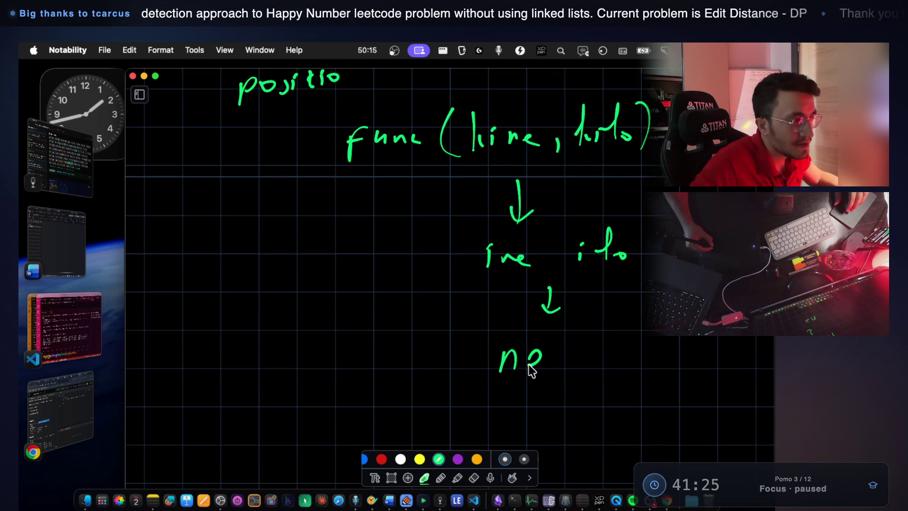
left_click_drag(636, 354, 634, 356)
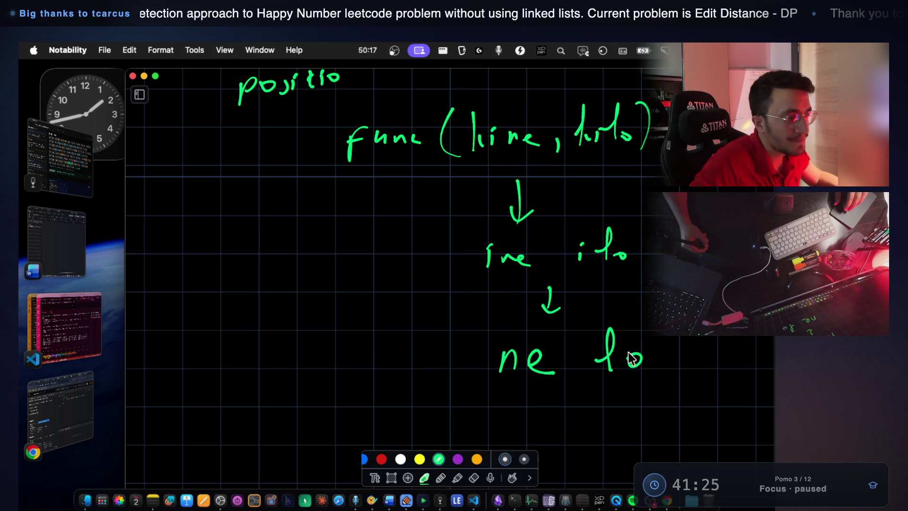
scroll(569, 339, "down", 5)
left_click_drag(497, 327, 518, 326)
left_click_drag(600, 330, 621, 328)
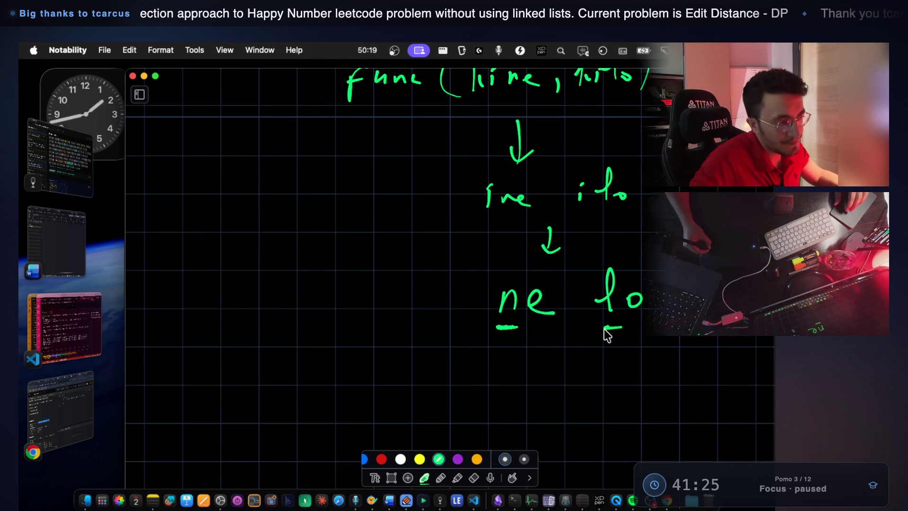
scroll(596, 320, "down", 3)
scroll(594, 318, "down", 3)
Start a new tree with a root node branching into three children
mouse_move(278, 230)
left_mouse_down()
mouse_move(269, 260)
mouse_move(331, 237)
mouse_move(284, 238)
left_mouse_up()
mouse_move(282, 282)
left_mouse_down()
mouse_move(217, 354)
mouse_move(316, 379)
mouse_move(285, 372)
left_mouse_up()
mouse_move(310, 275)
left_mouse_down()
mouse_move(377, 377)
mouse_move(368, 358)
left_mouse_up()
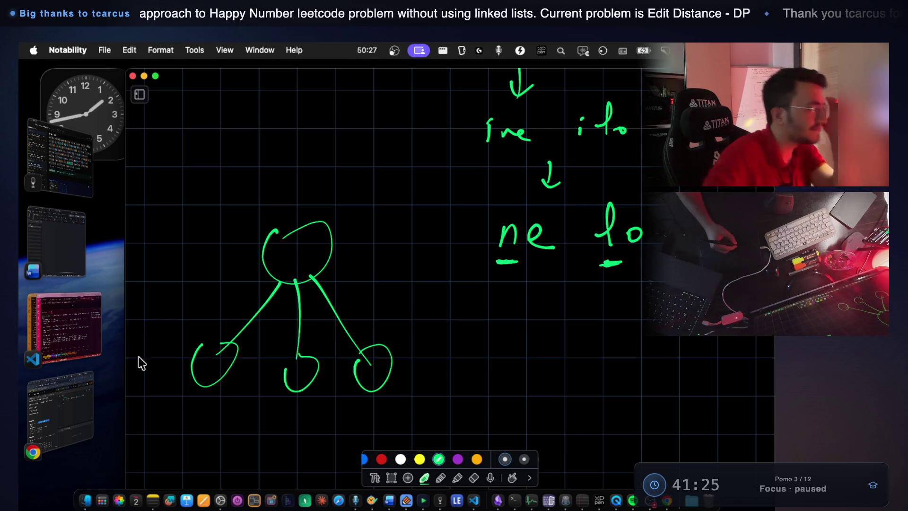
Review Example 2 on the LeetCode page, selecting 'execution', then return to the notes
left_click(78, 393)
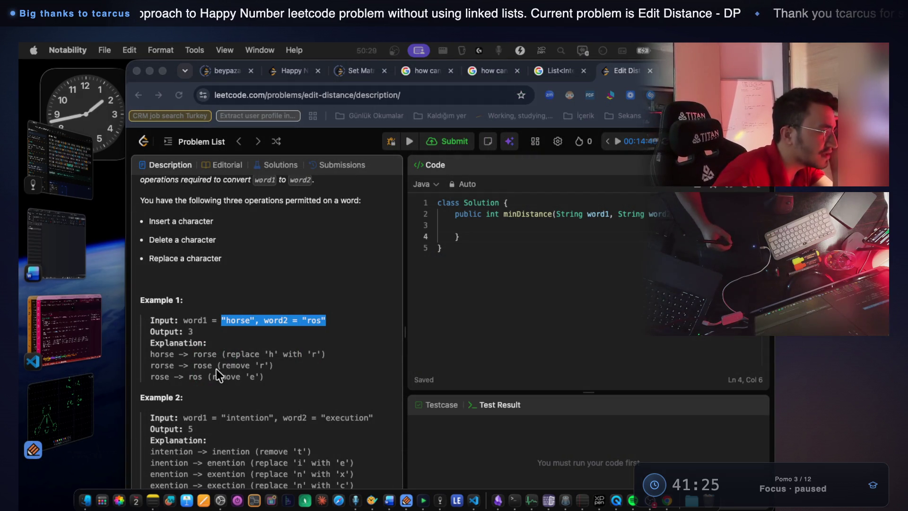
scroll(248, 380, "down", 3)
left_click_drag(308, 407, 284, 407)
left_click(166, 409)
left_click_drag(163, 409, 185, 410)
mouse_move(206, 409)
left_mouse_down()
mouse_move(235, 409)
mouse_move(244, 420)
mouse_move(240, 412)
left_mouse_up()
left_click(75, 334)
left_click(108, 376)
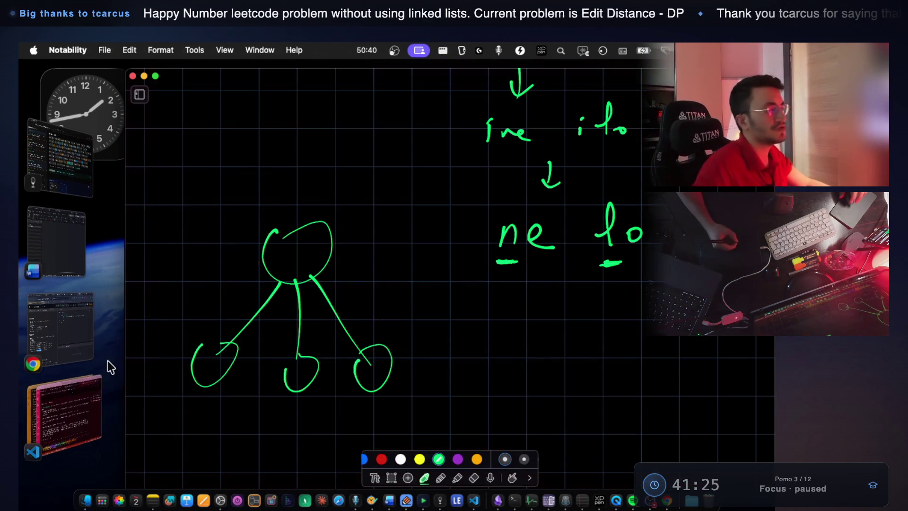
Circle the n, write 'replace' and 'n → l' below the tree, and write ne in the root
scroll(522, 253, "down", 1)
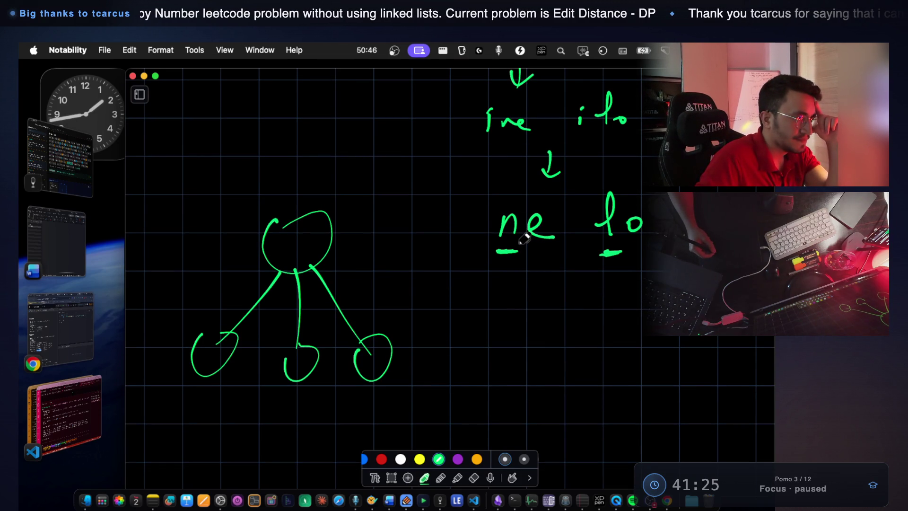
mouse_move(492, 216)
left_mouse_down()
mouse_move(508, 262)
mouse_move(522, 190)
left_mouse_up()
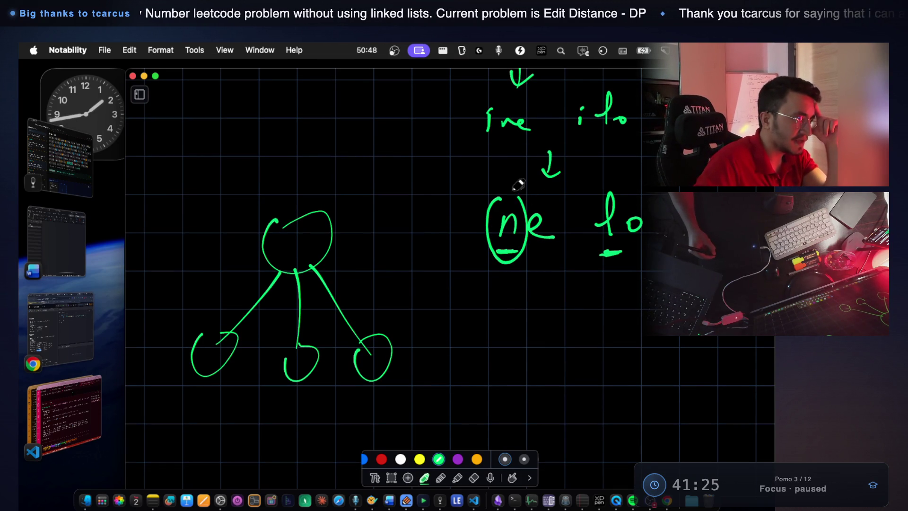
mouse_move(404, 410)
left_mouse_down()
mouse_move(436, 399)
mouse_move(481, 412)
left_mouse_up()
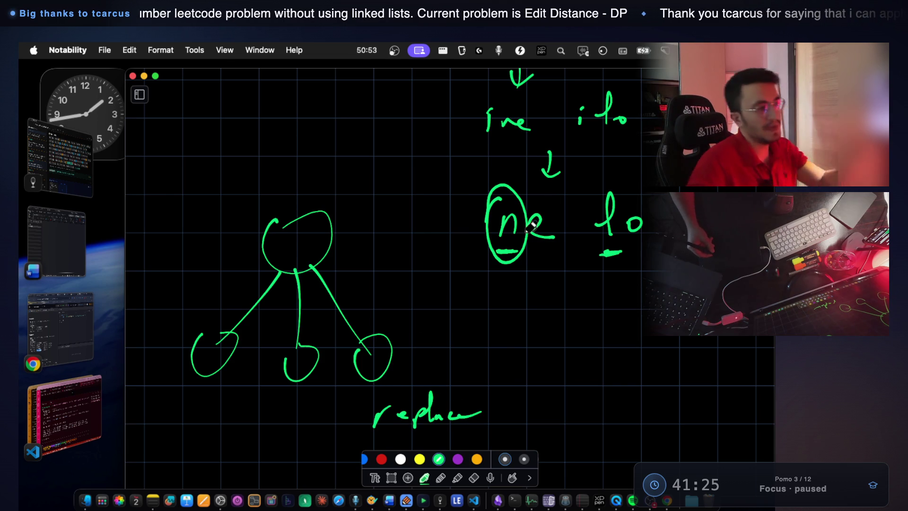
scroll(493, 308, "down", 5)
mouse_move(368, 397)
left_mouse_down()
mouse_move(384, 379)
mouse_move(457, 379)
mouse_move(467, 399)
left_mouse_up()
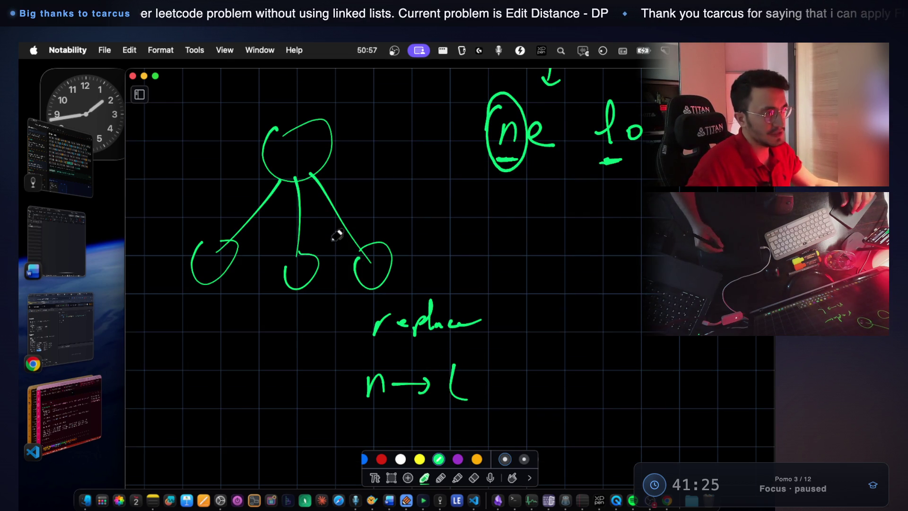
left_click_drag(278, 128, 283, 134)
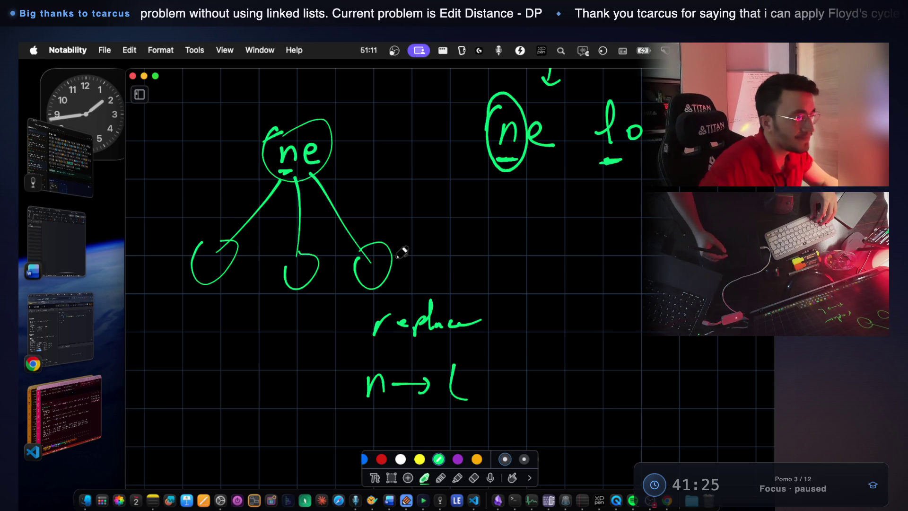
Touch up the word 'replace' and move the replace n→l note lower down
left_click_drag(450, 319, 488, 325)
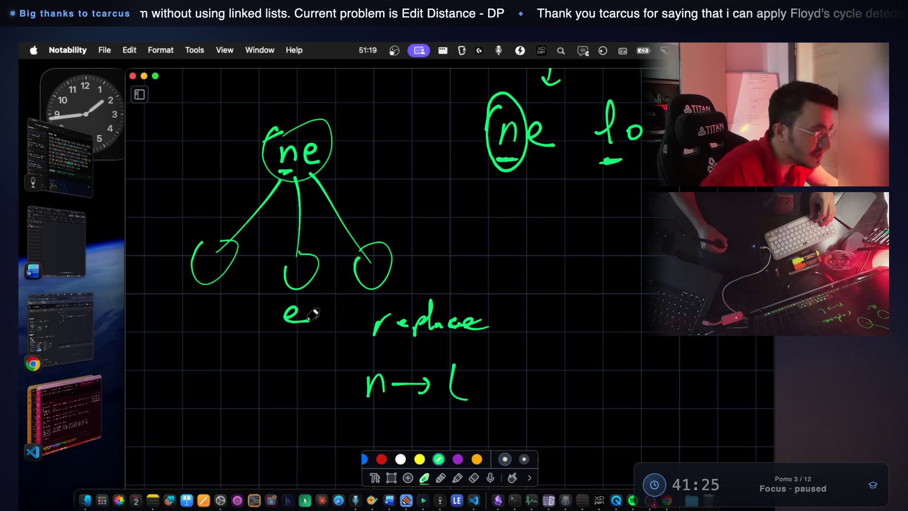
left_click(392, 478)
left_click_drag(353, 301, 519, 402)
left_click_drag(467, 350, 476, 401)
left_click(526, 336)
In green ink, thicken the left child circle and draw a down-arrow beneath it
left_click(426, 477)
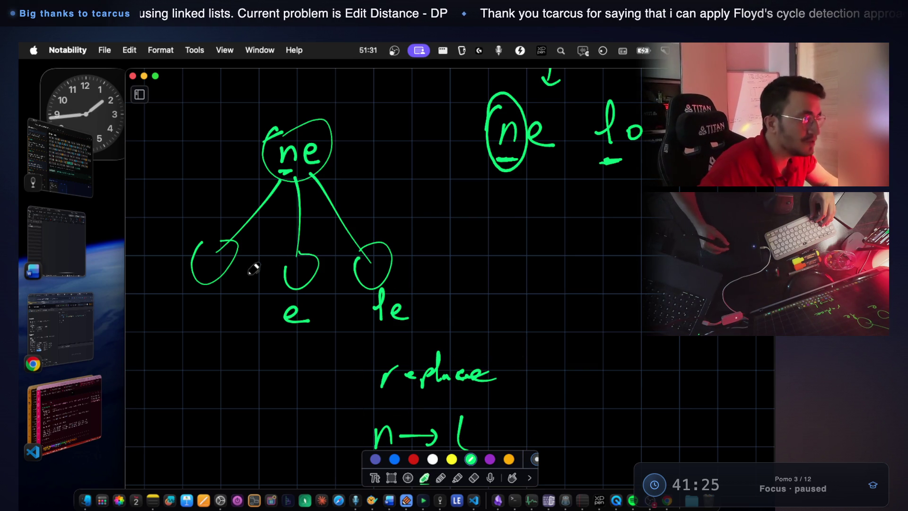
mouse_move(217, 237)
left_mouse_down()
mouse_move(223, 260)
mouse_move(203, 254)
mouse_move(237, 246)
left_mouse_up()
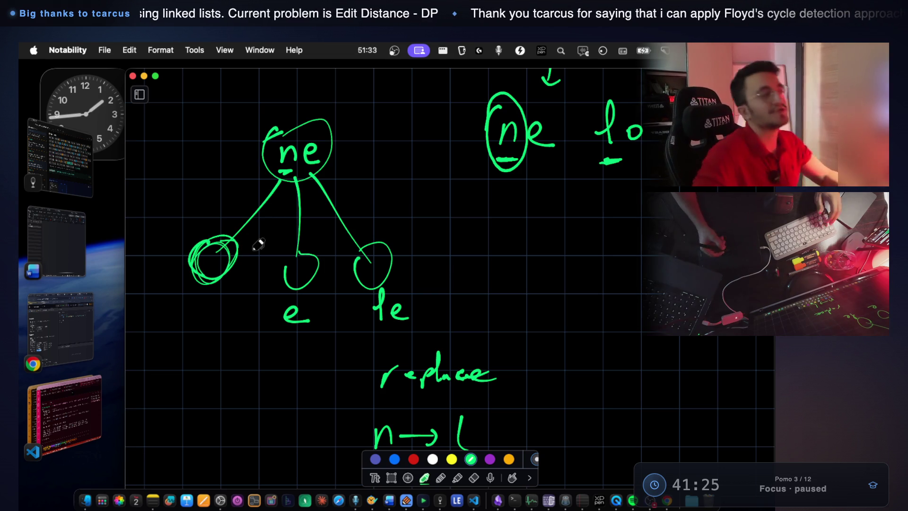
left_click_drag(203, 283, 203, 373)
left_click_drag(192, 356, 221, 355)
Write 'insert ?' under the arrow below the left node
mouse_move(176, 396)
left_mouse_down()
mouse_move(242, 399)
mouse_move(255, 416)
mouse_move(363, 397)
left_mouse_up()
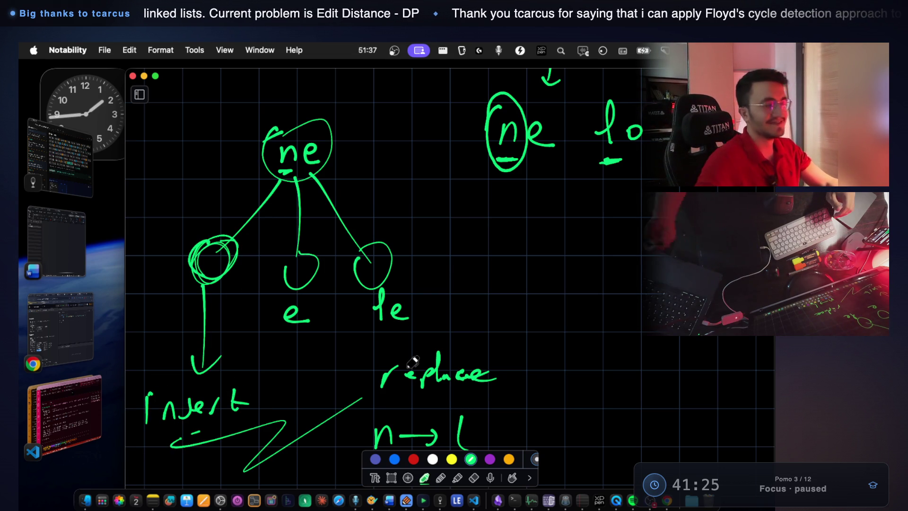
key("super+z")
left_click_drag(283, 382, 274, 414)
left_click_drag(278, 428, 279, 439)
left_click_drag(268, 408, 276, 419)
left_click_drag(261, 369, 251, 378)
left_click_drag(279, 433, 283, 432)
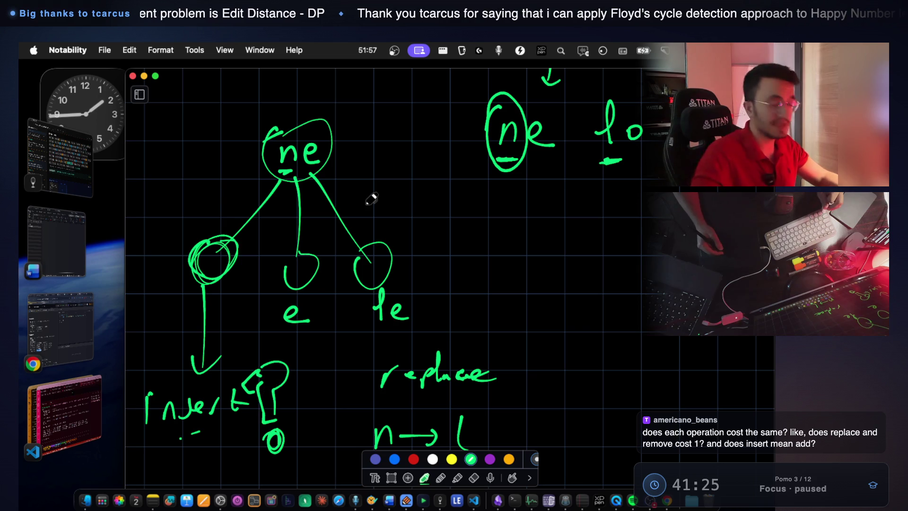
Circle the middle child node and double-circle the right child node
left_click_drag(314, 258, 303, 258)
mouse_move(367, 242)
left_mouse_down()
mouse_move(385, 249)
mouse_move(362, 257)
left_mouse_up()
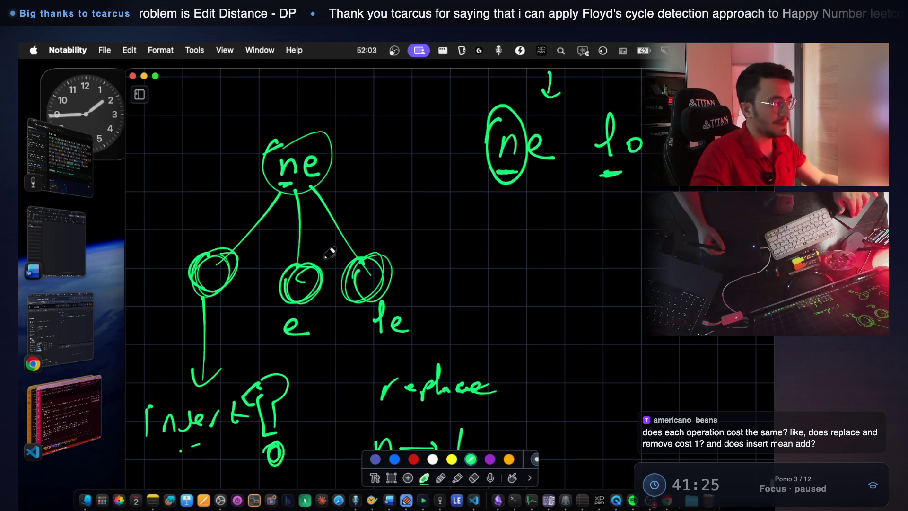
scroll(332, 259, "up", 1)
On the LeetCode Edit Distance page, highlight the minimum-operations and permitted-operations sentences
left_click(64, 331)
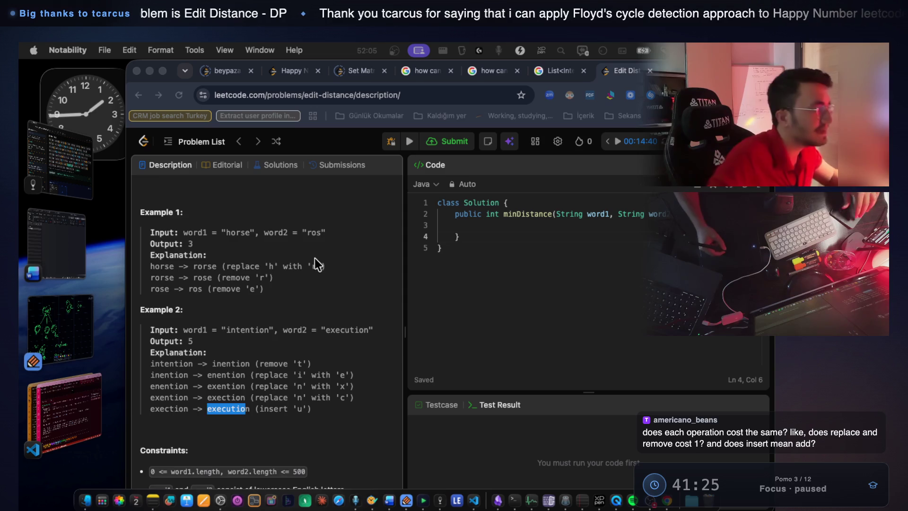
scroll(307, 269, "up", 4)
left_click(267, 279)
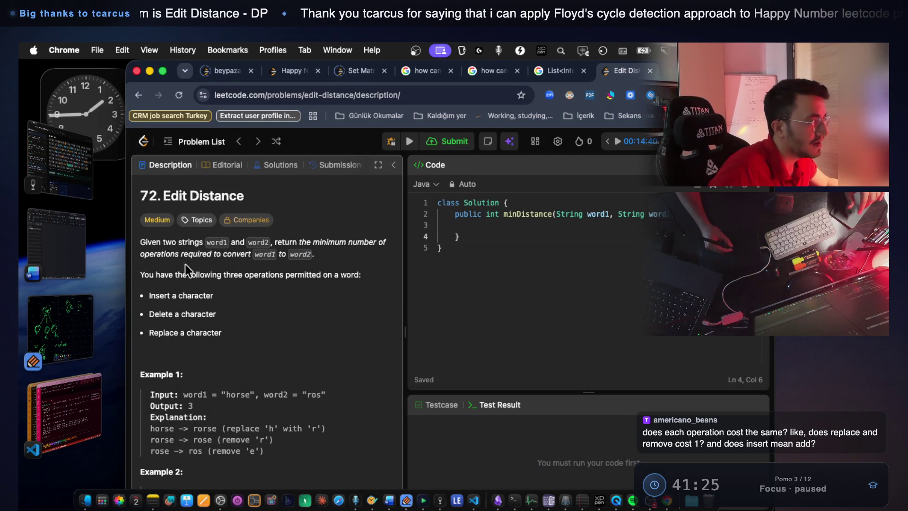
mouse_move(342, 239)
left_mouse_down()
mouse_move(379, 239)
mouse_move(386, 251)
left_mouse_up()
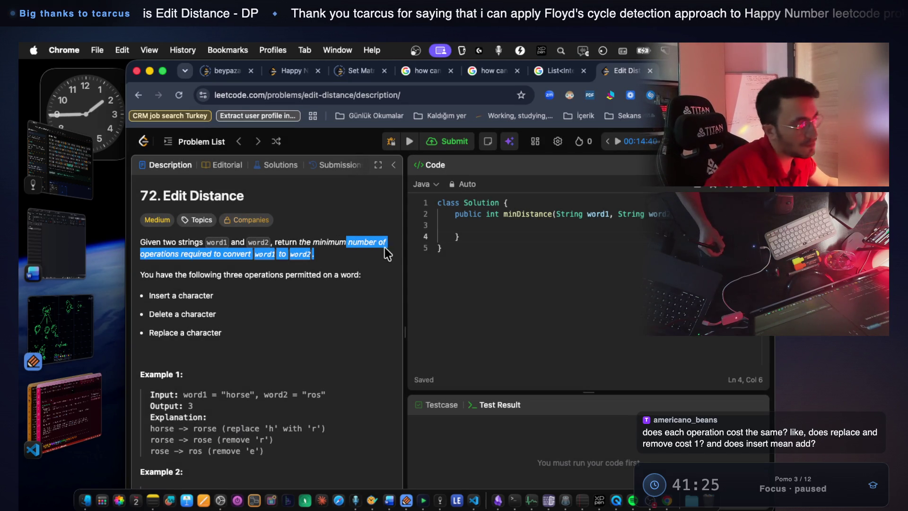
left_click_drag(258, 275, 298, 279)
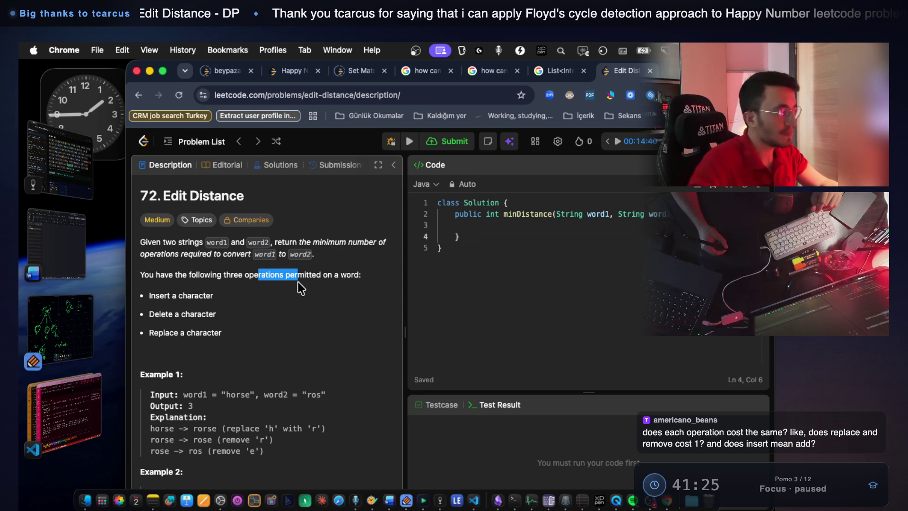
left_click(78, 402)
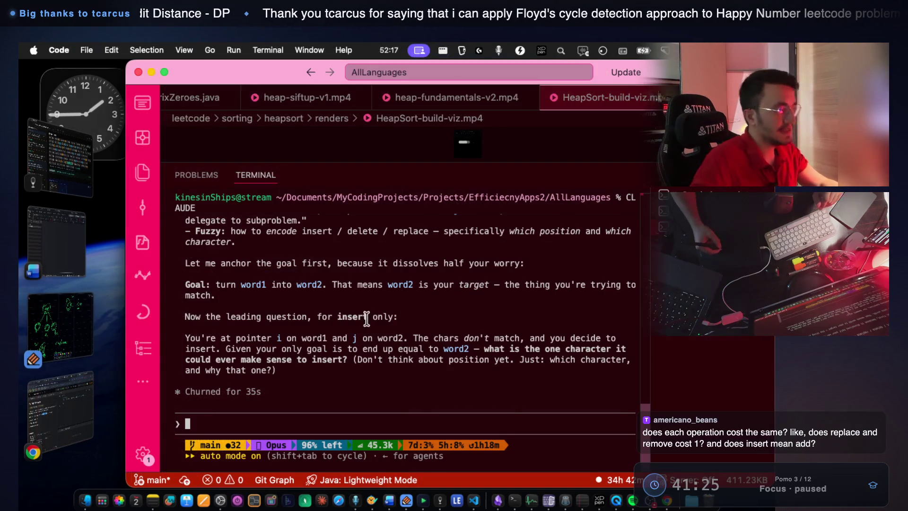
scroll(264, 266, "down", 5)
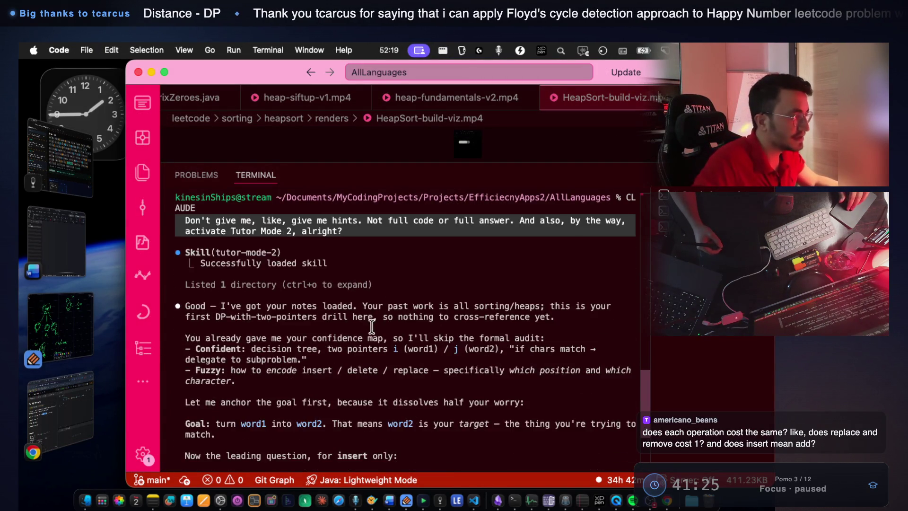
mouse_move(220, 241)
left_mouse_down()
mouse_move(340, 230)
mouse_move(612, 241)
left_mouse_up()
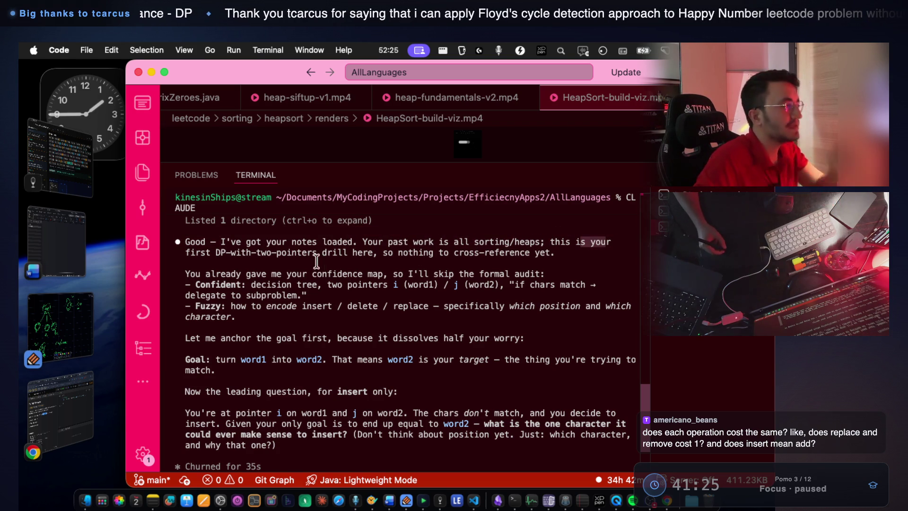
left_click_drag(246, 274, 545, 273)
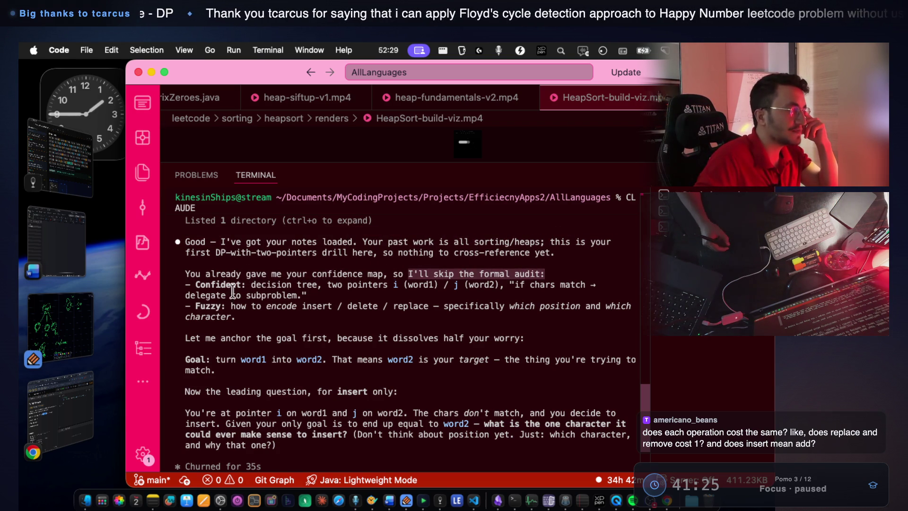
left_click_drag(251, 284, 582, 285)
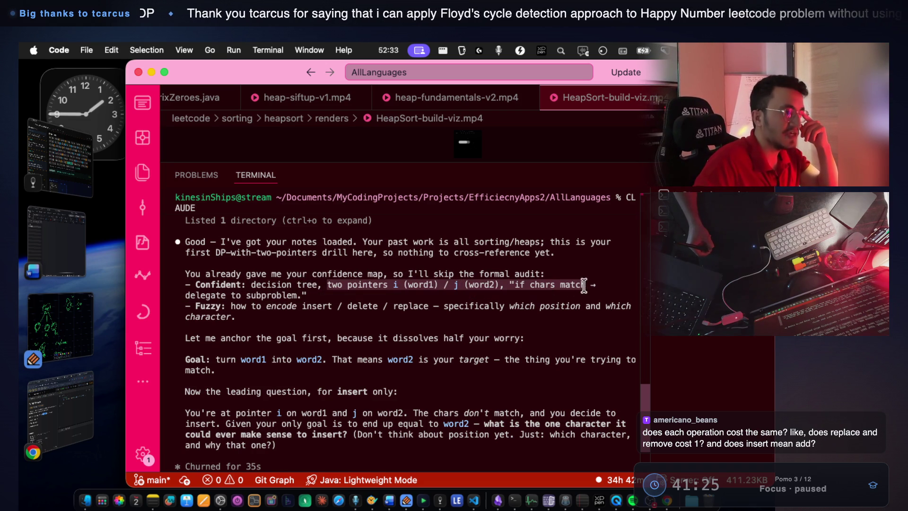
left_click_drag(195, 295, 294, 289)
left_click_drag(232, 306, 384, 306)
left_click_drag(231, 306, 293, 302)
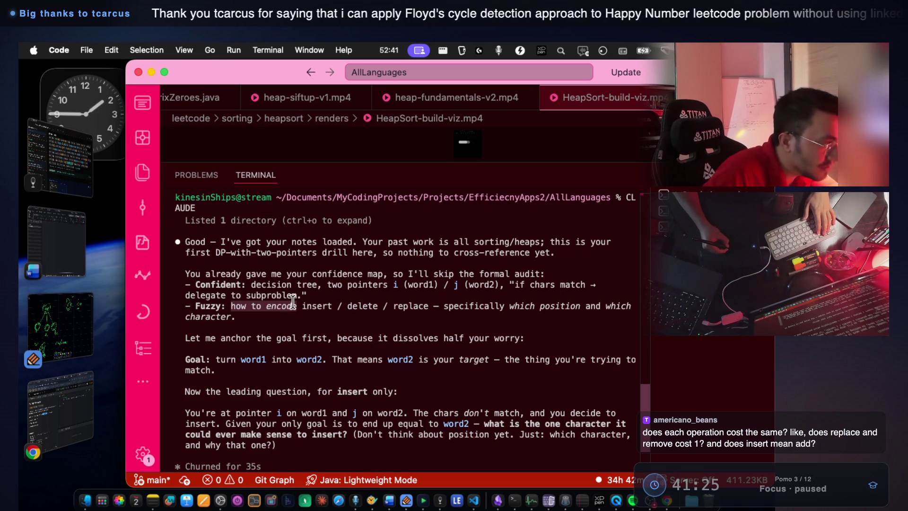
left_click(325, 305)
left_click_drag(306, 305, 436, 304)
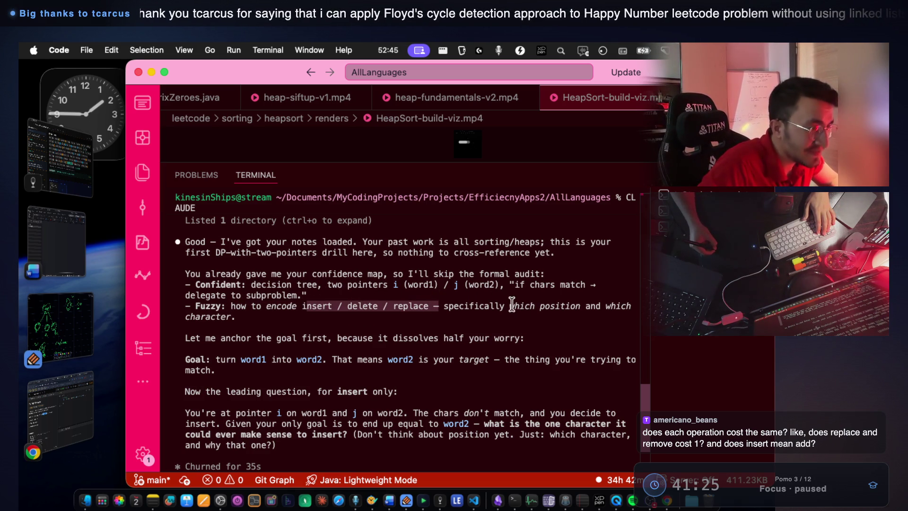
left_click_drag(513, 305, 587, 306)
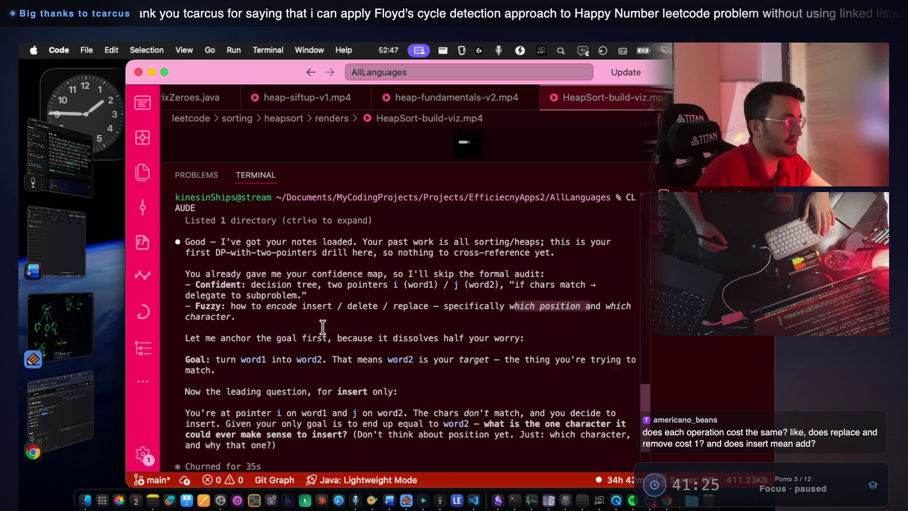
mouse_move(220, 337)
left_mouse_down()
mouse_move(526, 338)
mouse_move(187, 338)
left_mouse_up()
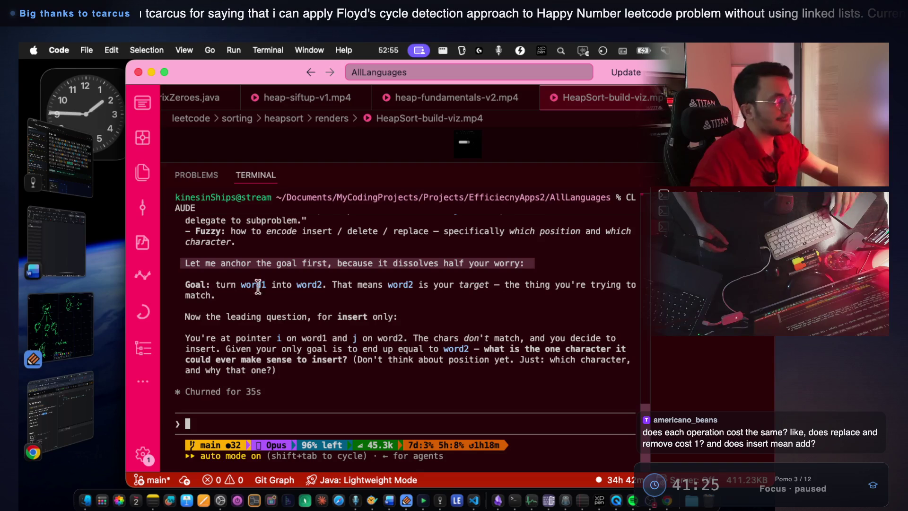
mouse_move(241, 284)
left_mouse_down()
mouse_move(614, 286)
mouse_move(430, 293)
left_mouse_up()
Back in the notes, handwrite the func( header below the earlier notes
key("super+Tab")
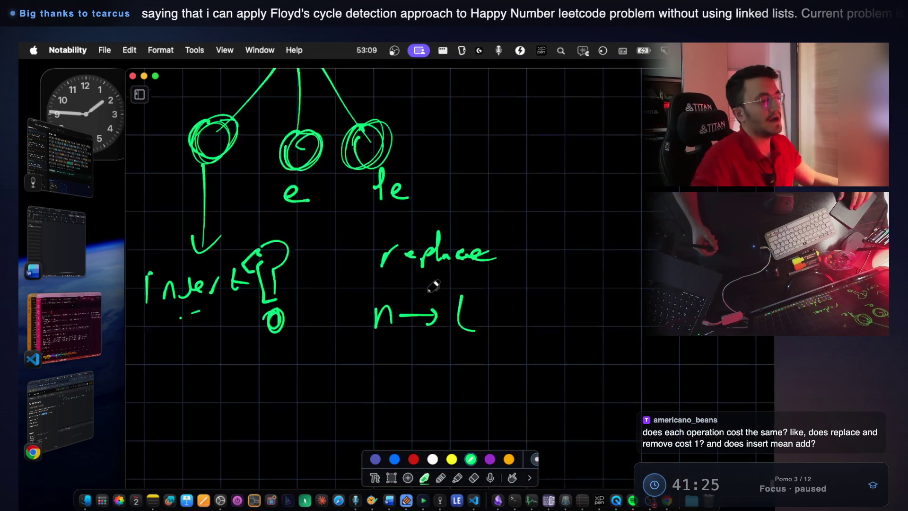
scroll(435, 283, "down", 5)
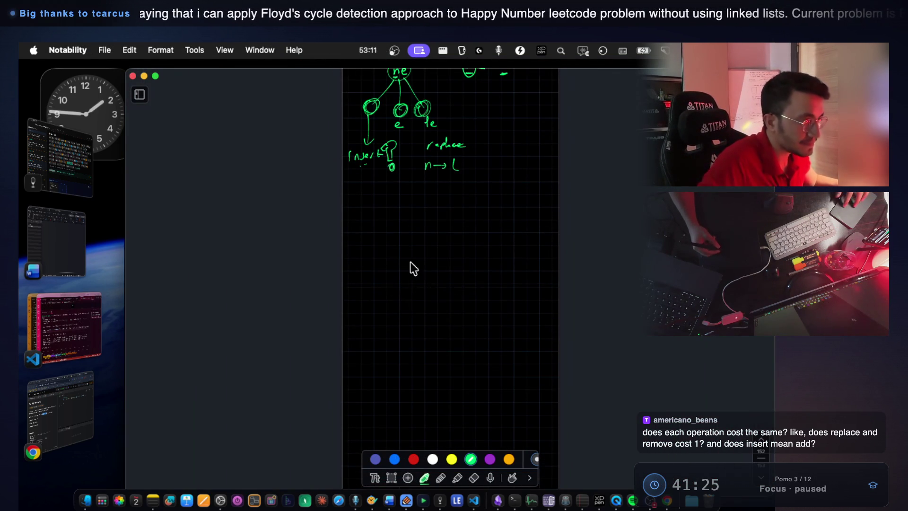
scroll(407, 274, "up", 2)
scroll(416, 220, "up", 5)
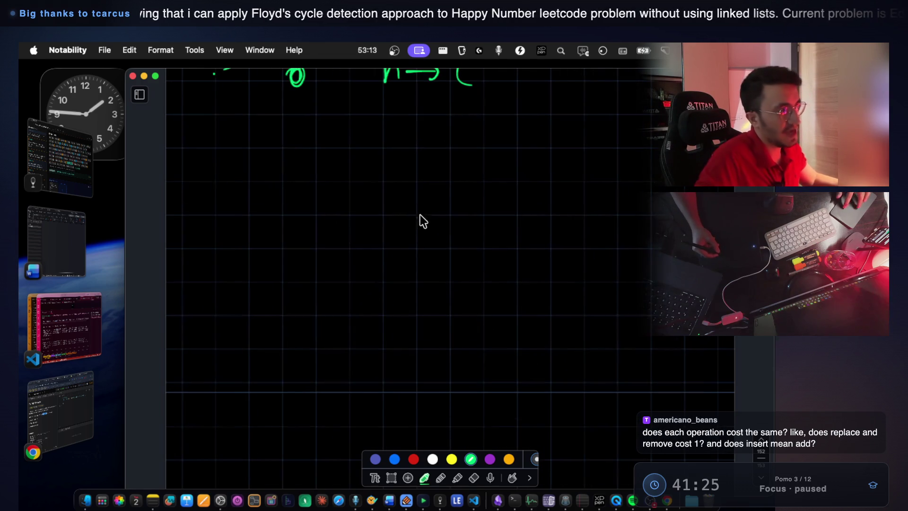
mouse_move(303, 203)
left_mouse_down()
mouse_move(277, 250)
mouse_move(291, 219)
left_mouse_up()
left_click_drag(318, 207, 311, 227)
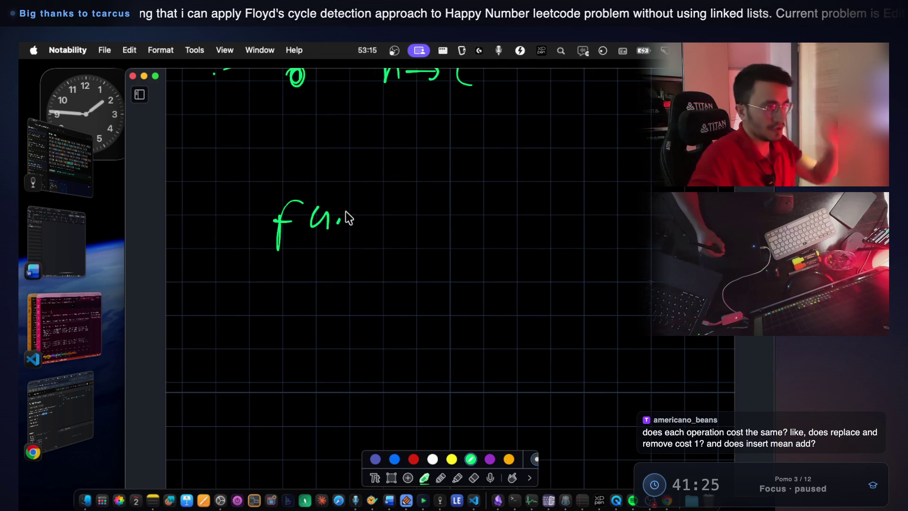
scroll(423, 218, "down", 3)
left_click_drag(422, 193, 421, 197)
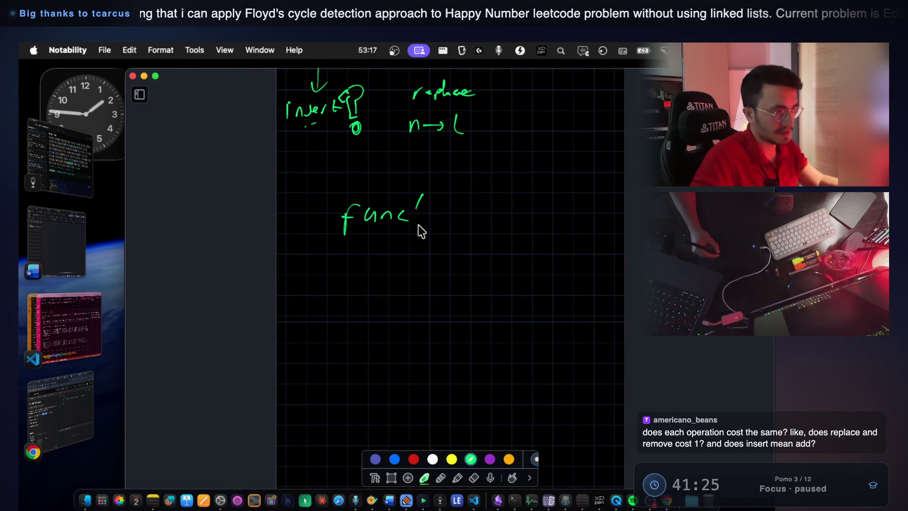
scroll(444, 342, "down", 3)
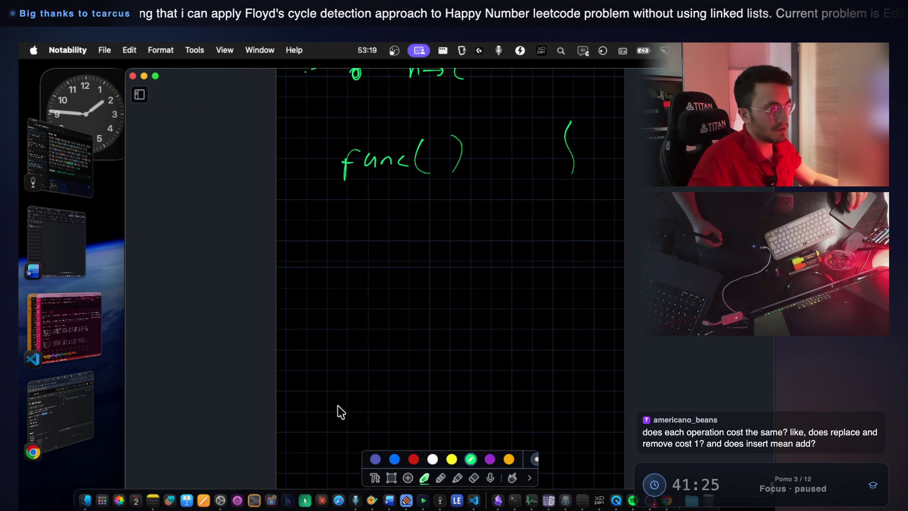
Draw the base-case box under func( ) containing s1 == s2 and return
mouse_move(331, 208)
left_mouse_down()
mouse_move(335, 243)
mouse_move(454, 213)
mouse_move(564, 239)
mouse_move(333, 247)
left_mouse_up()
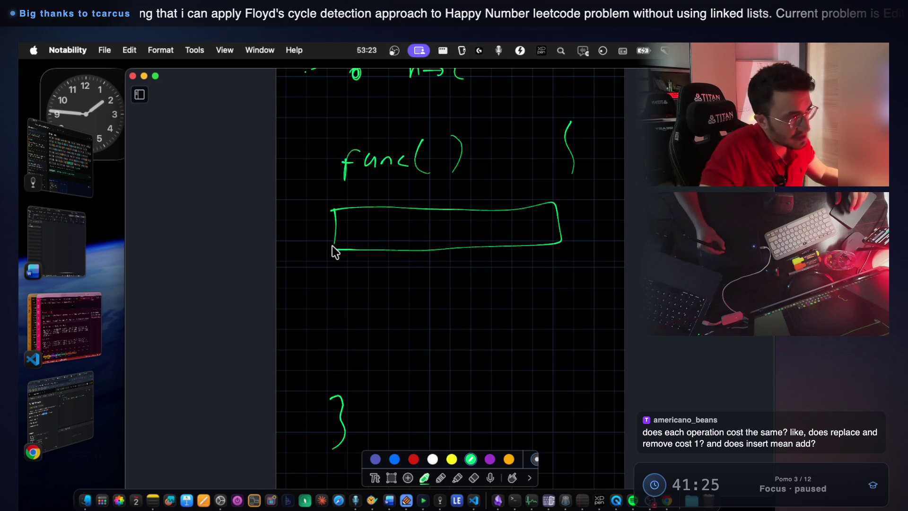
scroll(422, 219, "up", 5)
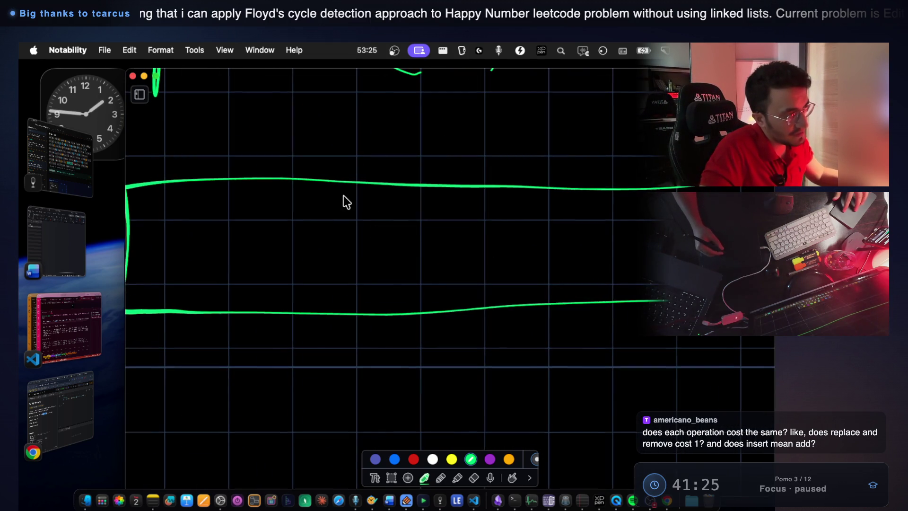
scroll(344, 199, "down", 4)
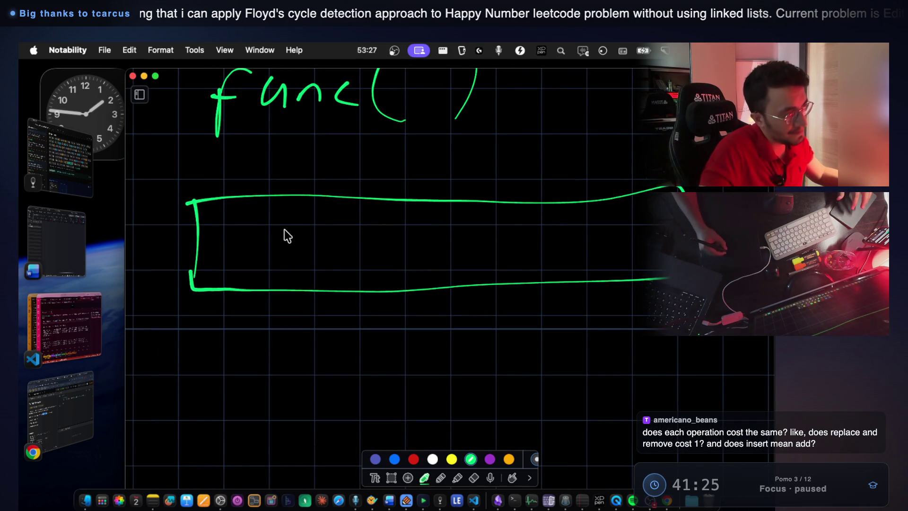
left_click_drag(285, 225, 279, 248)
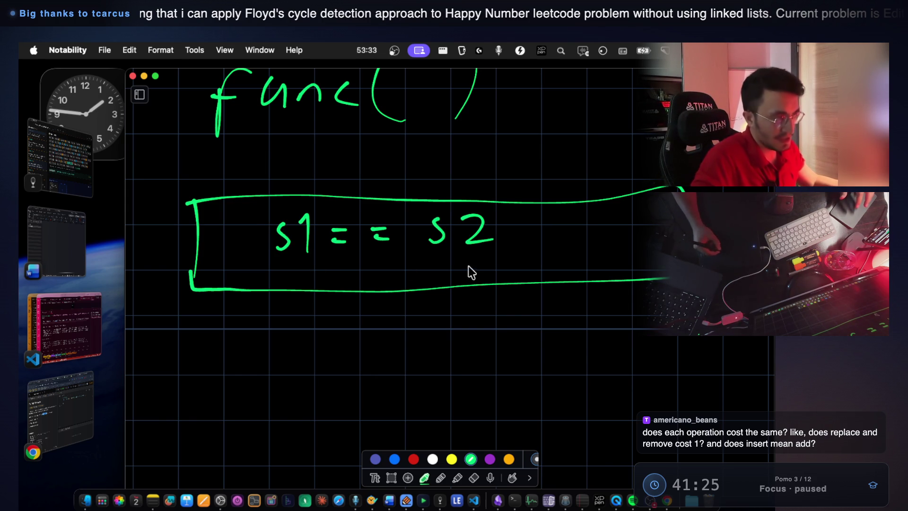
left_click_drag(326, 272, 372, 277)
left_click(387, 260)
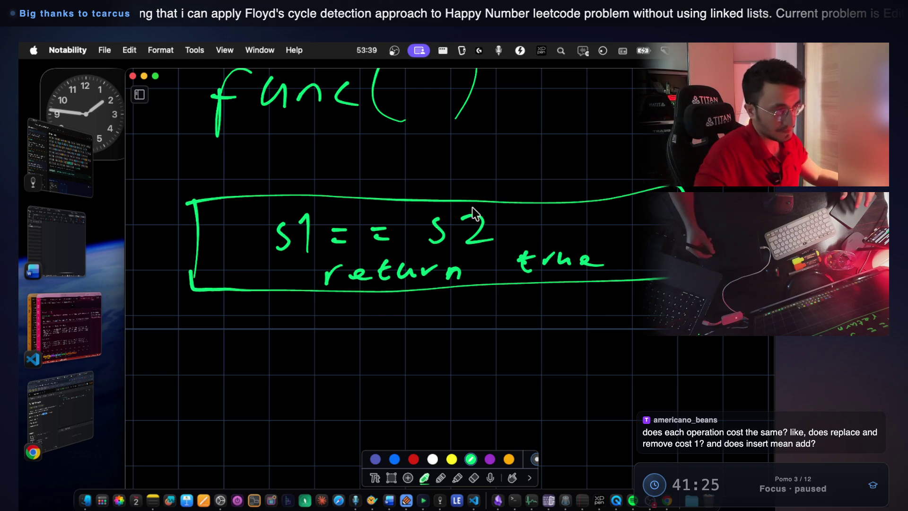
left_click_drag(528, 199, 521, 240)
scroll(439, 232, "down", 2)
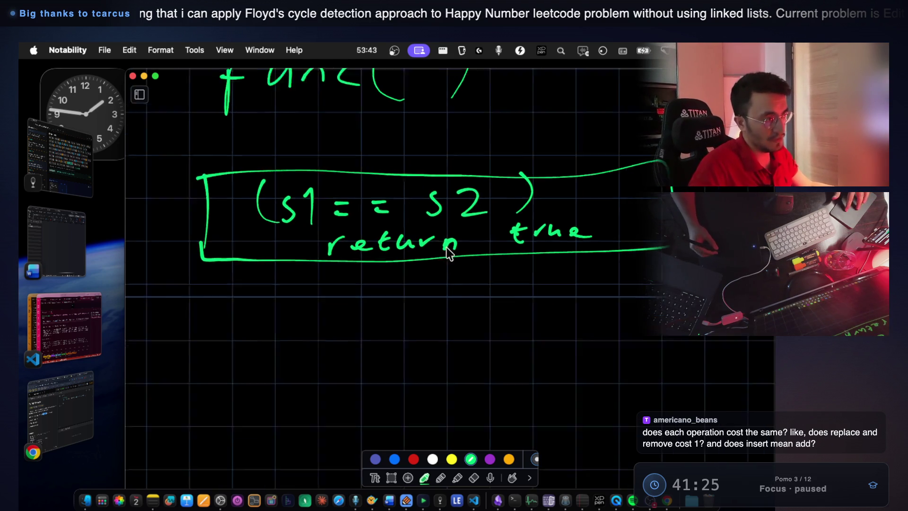
scroll(280, 308, "down", 5)
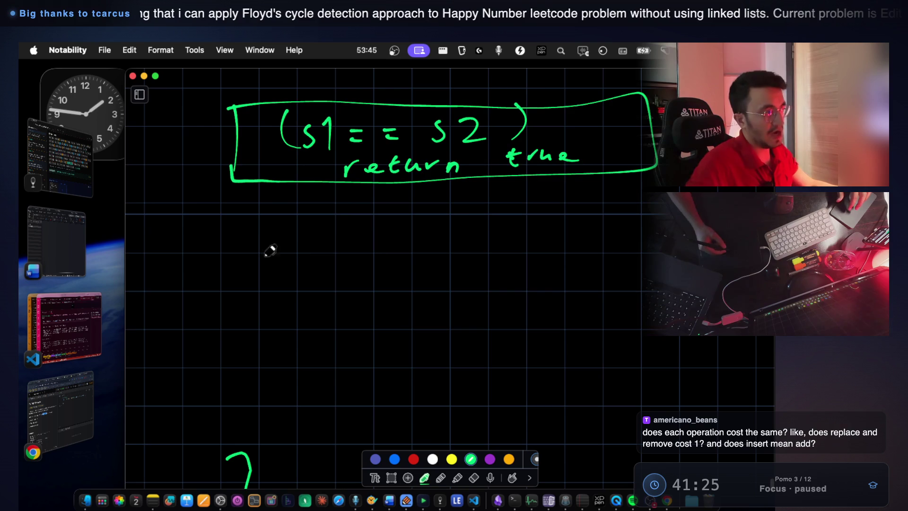
Draw a large empty body box below the base-case box
left_click_drag(248, 260, 242, 374)
left_click_drag(289, 419, 668, 422)
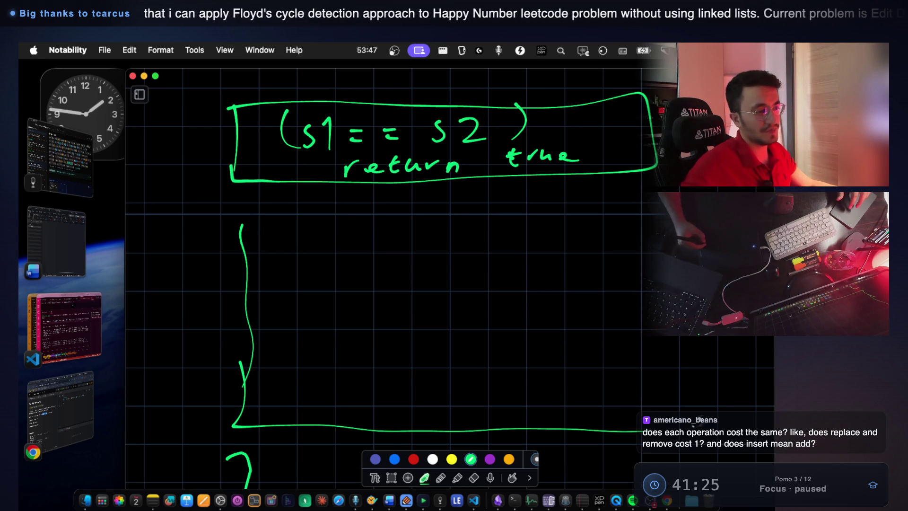
left_click_drag(246, 226, 668, 226)
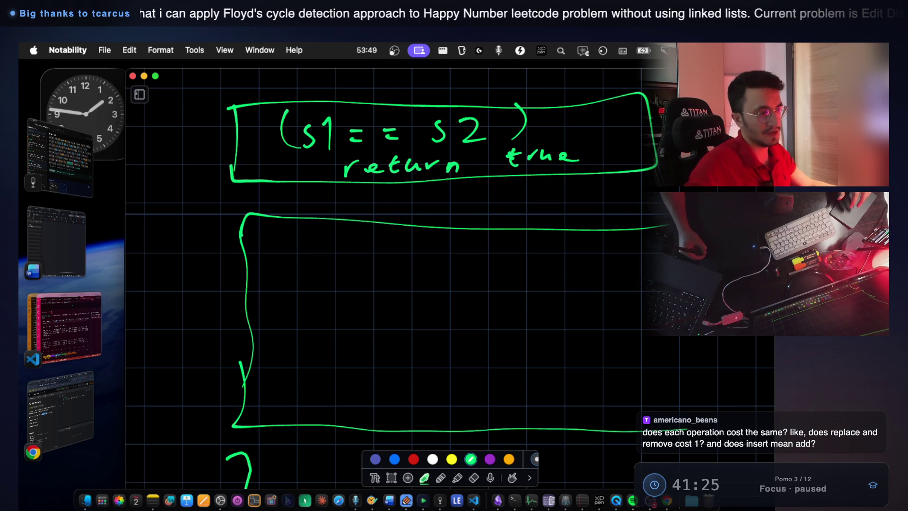
scroll(510, 237, "up", 3)
scroll(510, 237, "down", 5)
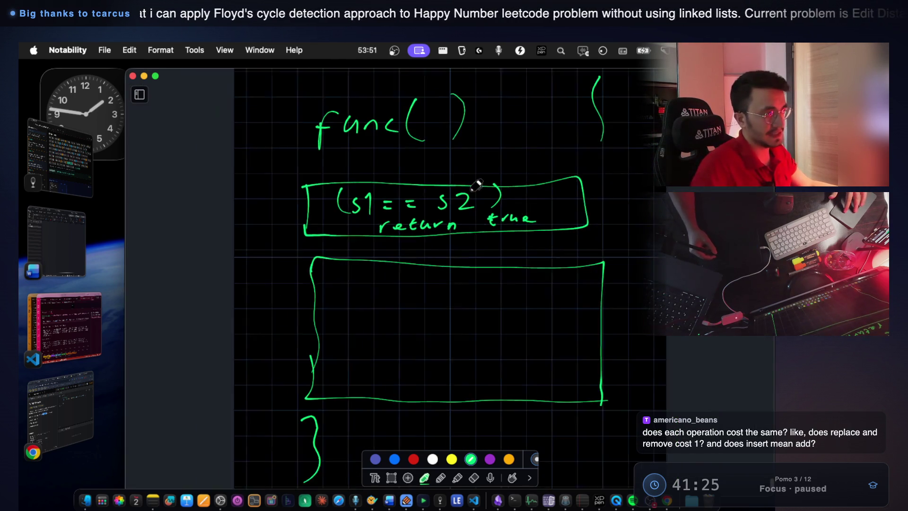
Shift func( ) left and move the stray opening brace right after it
left_click(391, 478)
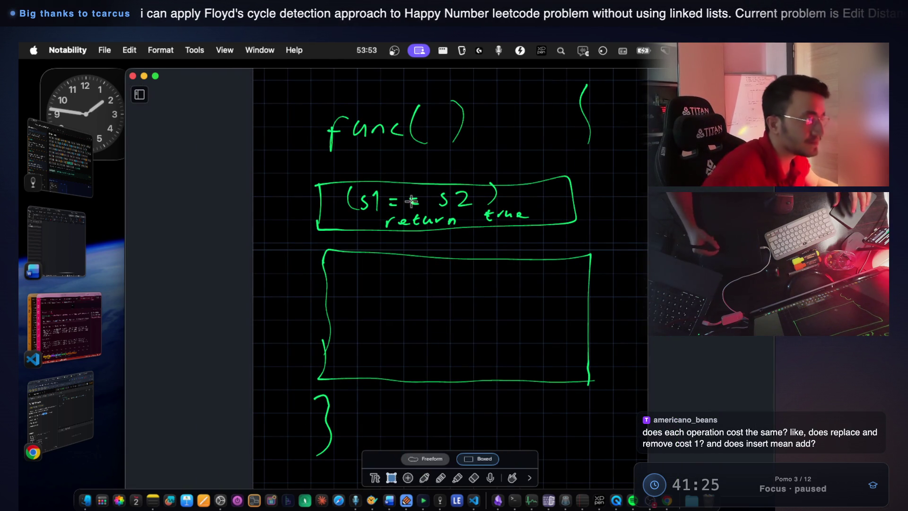
mouse_move(312, 96)
left_mouse_down()
mouse_move(466, 158)
mouse_move(390, 133)
left_mouse_up()
left_click(506, 121)
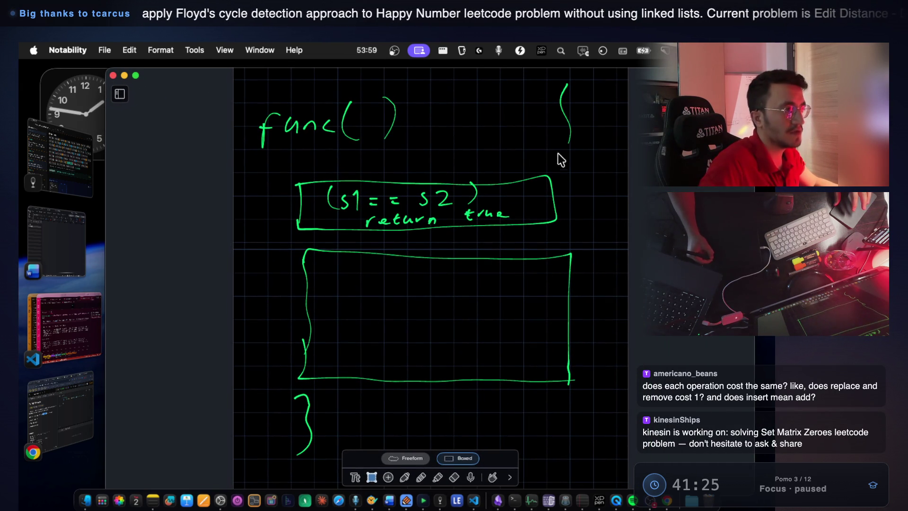
left_click(566, 113)
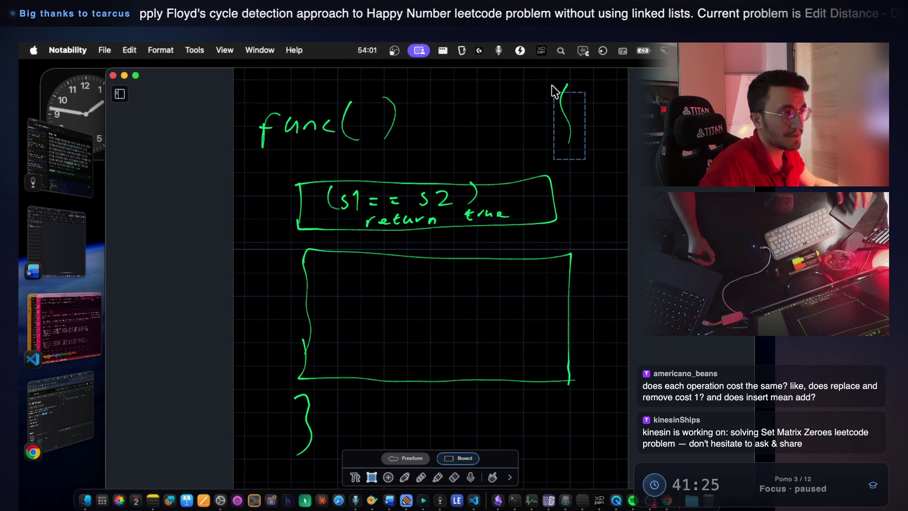
left_click_drag(569, 130, 441, 130)
left_click(512, 128)
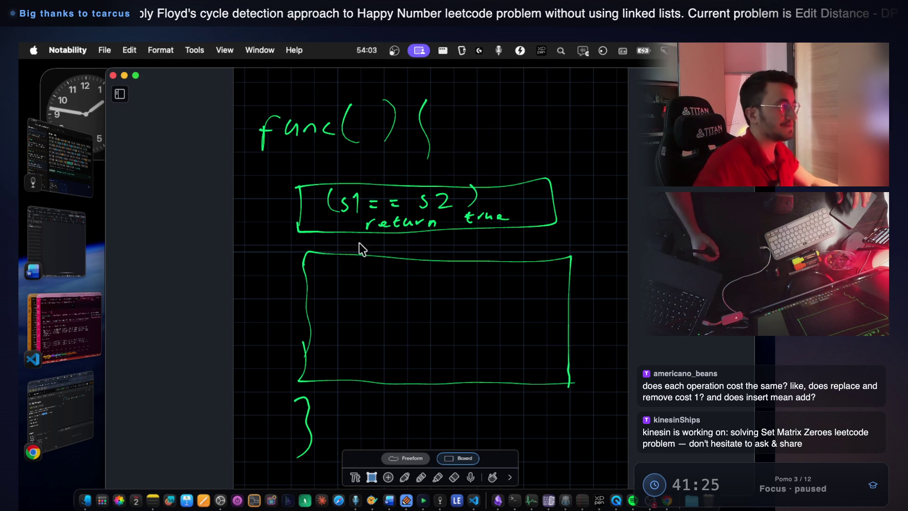
left_click(79, 303)
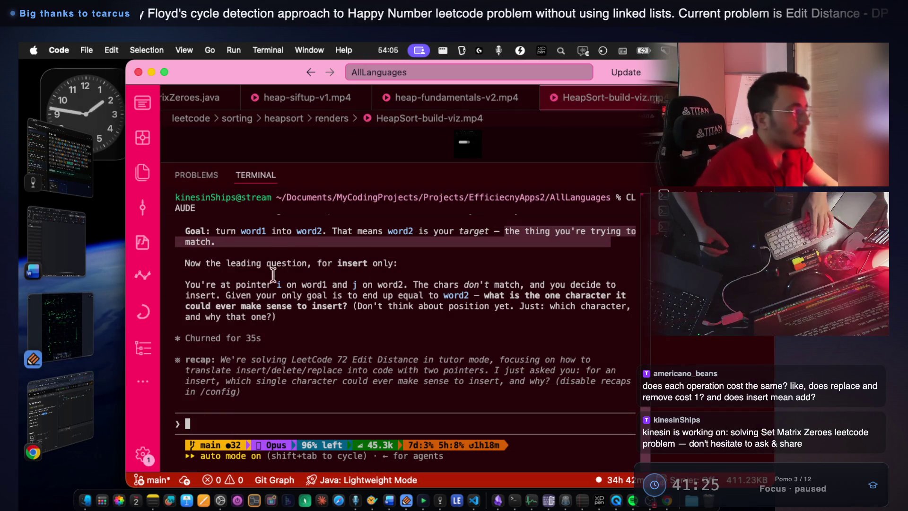
Highlight the tutor's leading question and the pointer-on-word1 phrase
left_click(249, 263)
left_click_drag(249, 263, 375, 261)
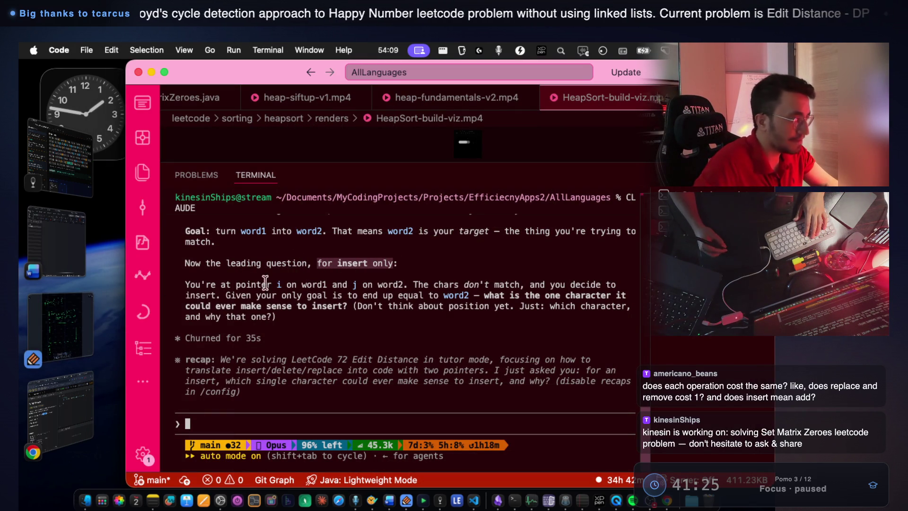
left_click_drag(219, 284, 330, 284)
Write example strings abz and deg below the brace, labelled s1 and s2
key("super+Tab")
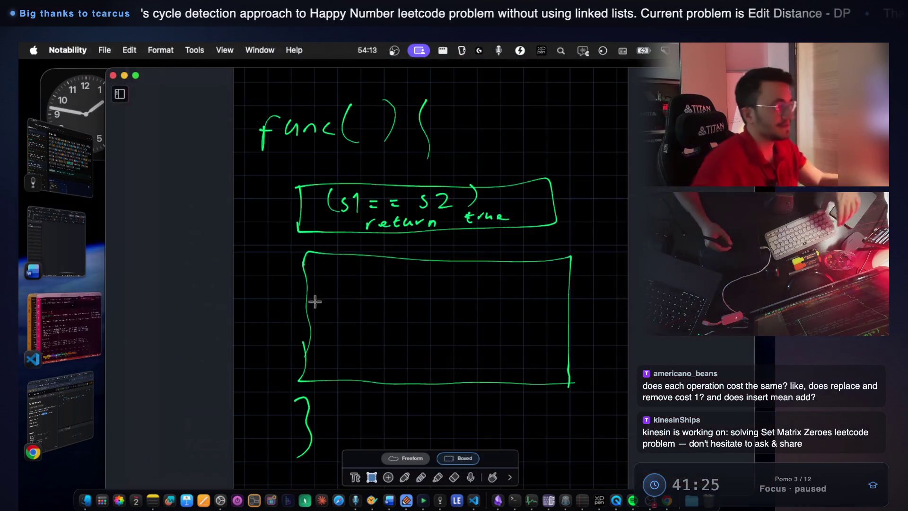
scroll(357, 300, "down", 5)
left_click(405, 476)
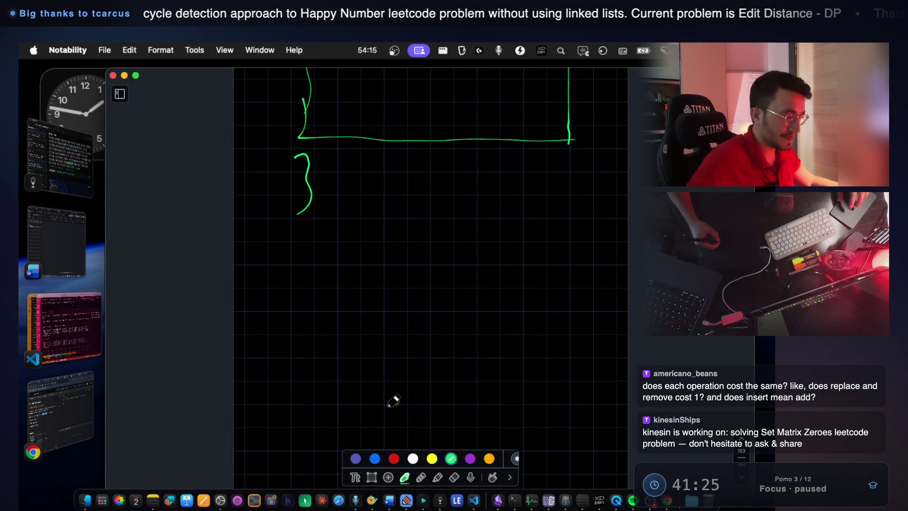
key("super+equal")
left_click_drag(233, 274, 312, 292)
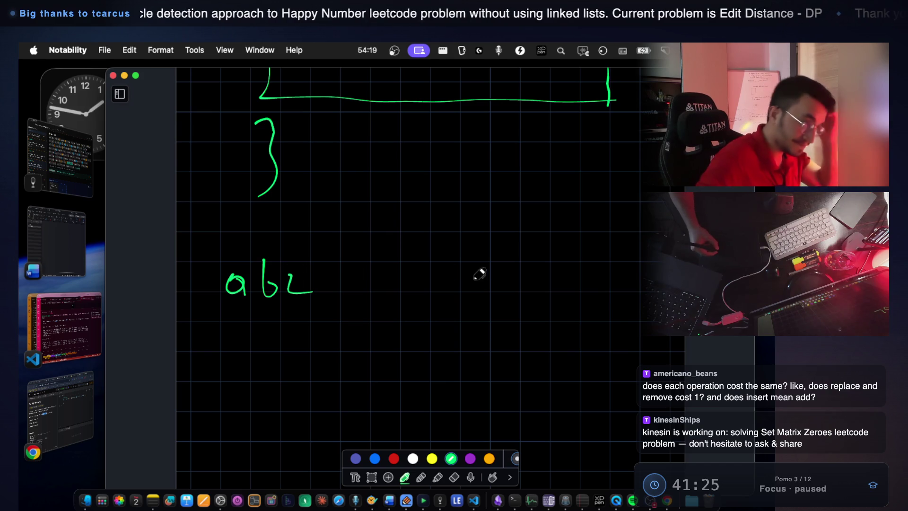
mouse_move(448, 277)
left_mouse_down()
mouse_move(459, 272)
mouse_move(478, 326)
mouse_move(518, 293)
left_mouse_up()
left_click_drag(266, 218, 258, 239)
mouse_move(274, 228)
left_mouse_down()
mouse_move(284, 218)
mouse_move(282, 246)
left_mouse_up()
left_click_drag(471, 217, 462, 241)
left_click_drag(478, 222, 504, 237)
Highlight pointer j in the tutor's question and ask to rename the pointers to s1 and s2
left_click(53, 333)
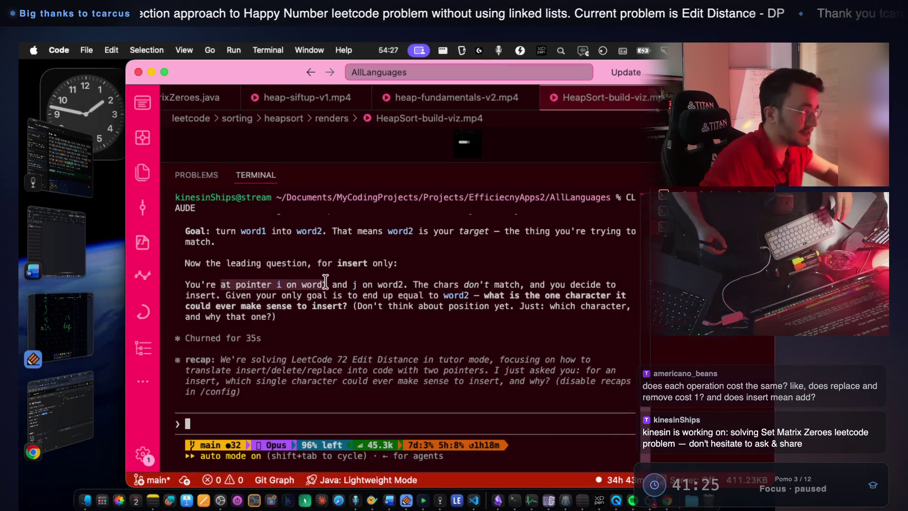
key("super+Tab")
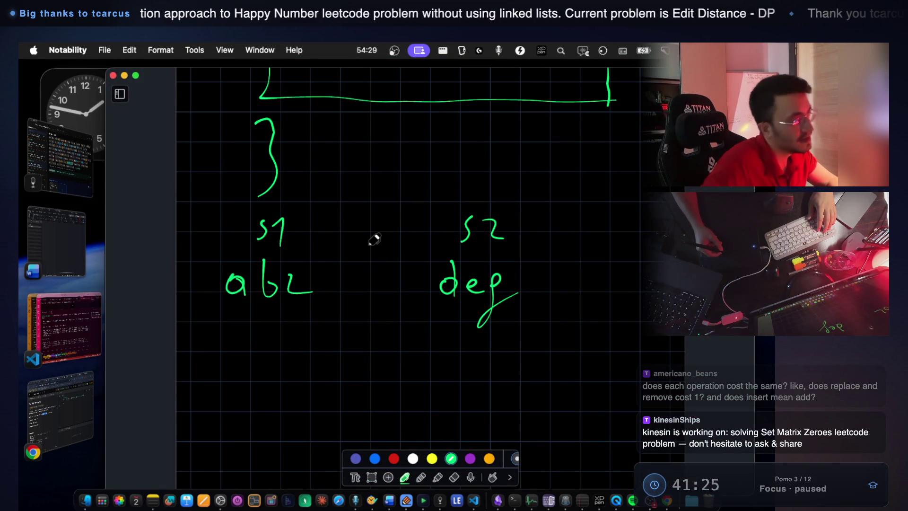
left_click(76, 324)
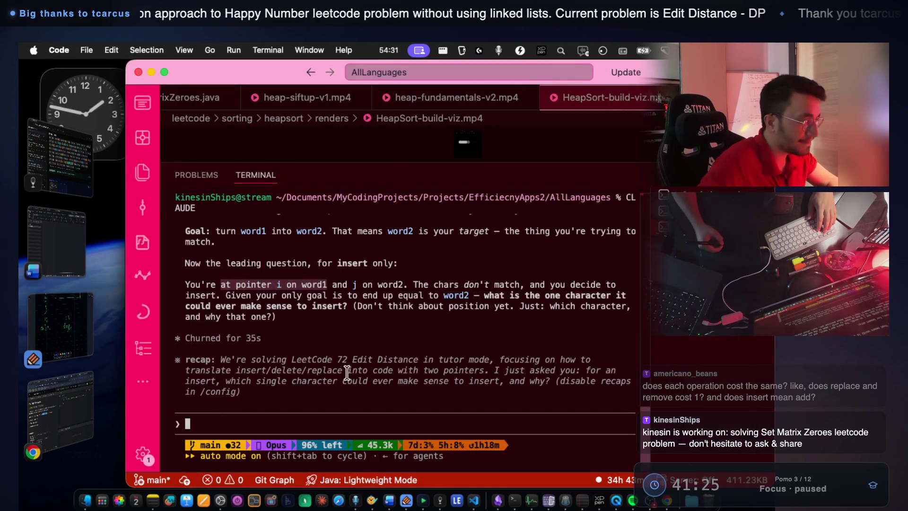
left_click(325, 350)
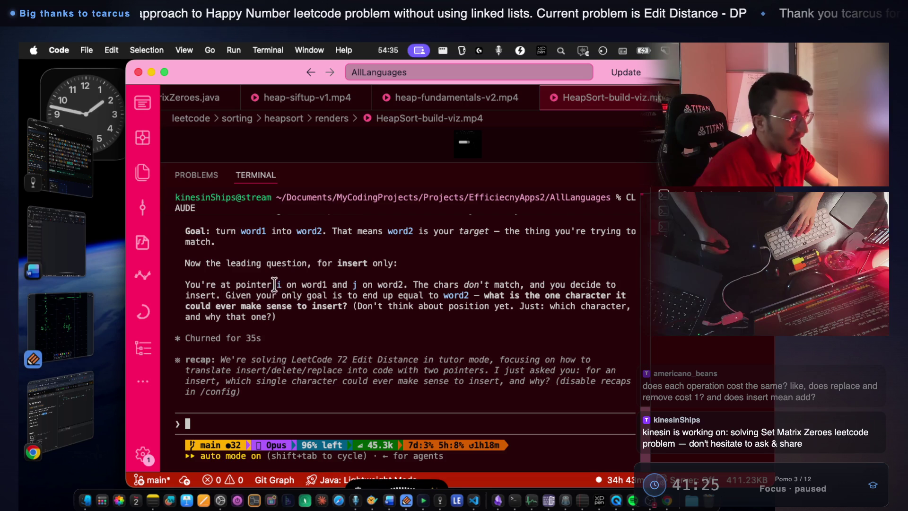
double_click(357, 284)
type("Can you make I and J as S1 and S2, please? And tell me again.")
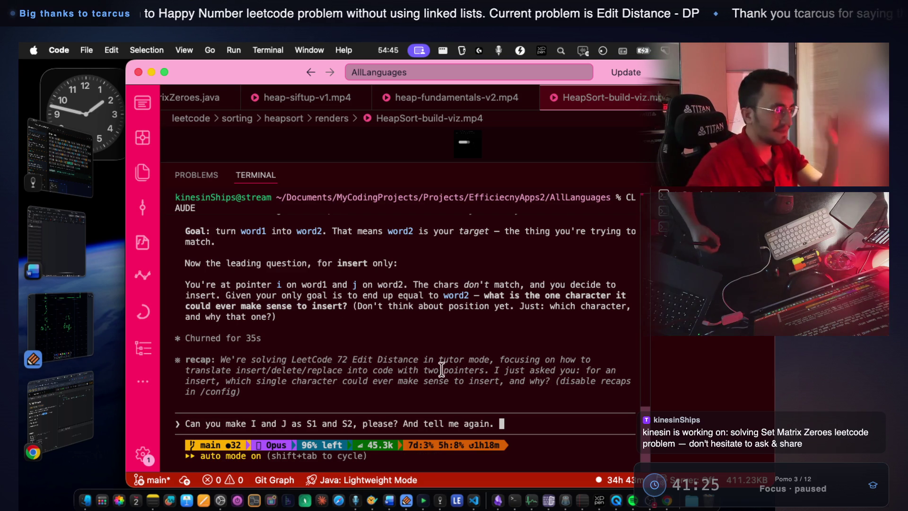
key("Return")
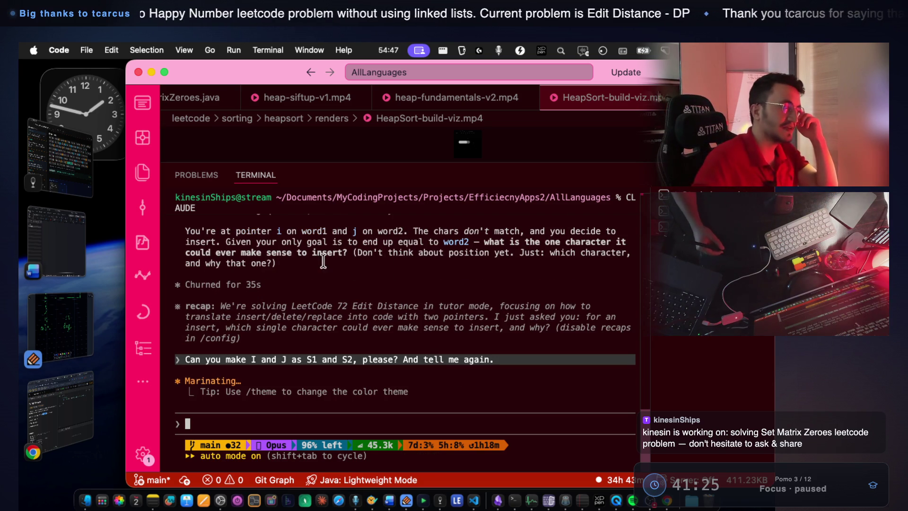
Try circling the s1 and s2 labels with a connecting arrow, then undo it
key("super+Tab")
left_click_drag(262, 210, 250, 231)
left_click_drag(301, 216, 261, 204)
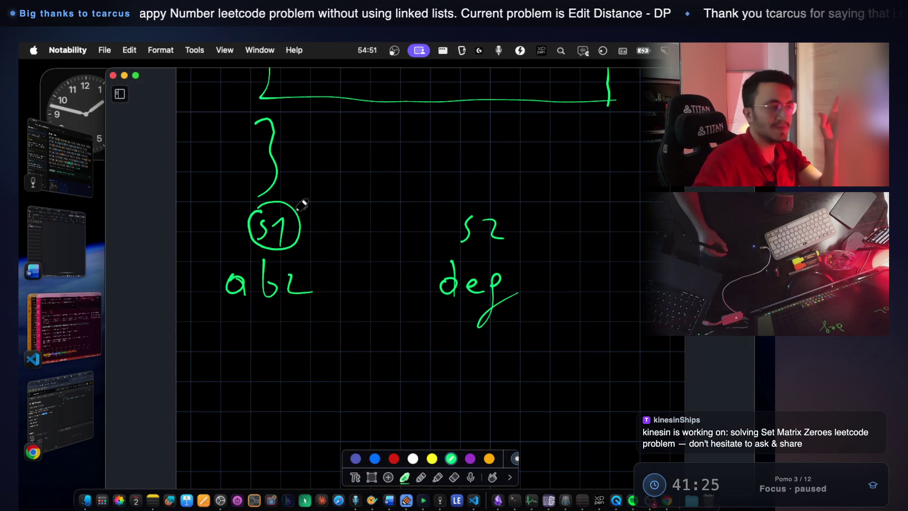
left_click_drag(375, 169, 370, 199)
left_click_drag(461, 208, 467, 205)
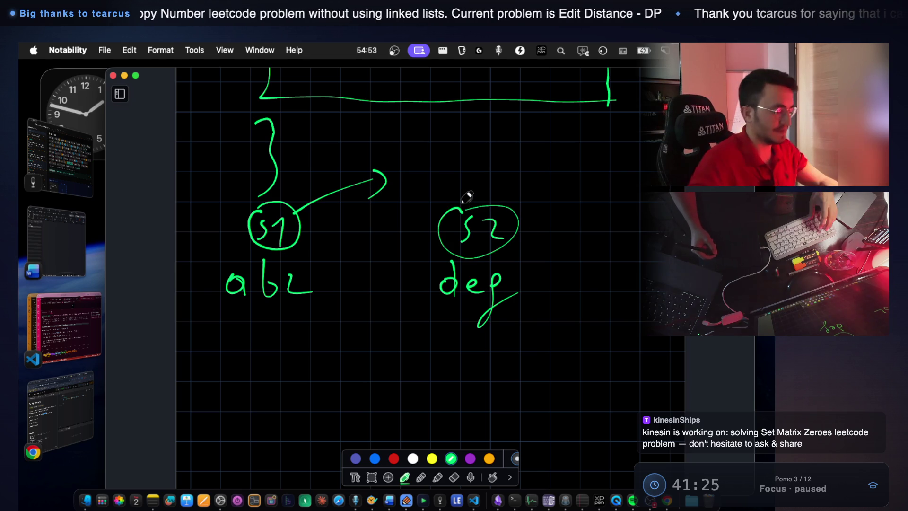
key("super+z")
key("super+z")
key("super+z")
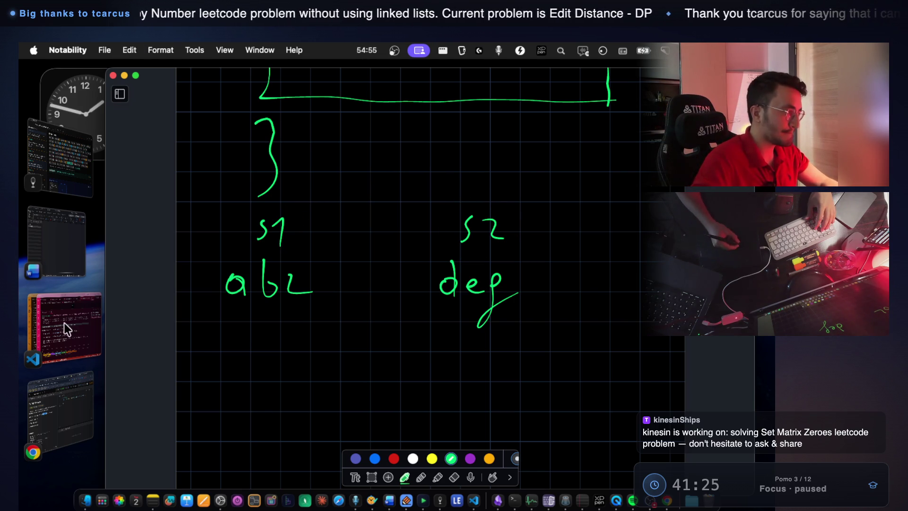
left_click(66, 324)
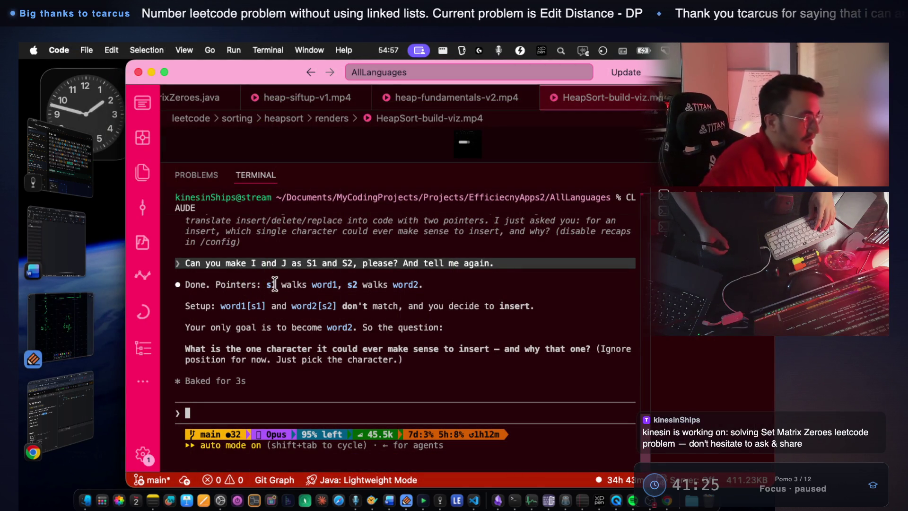
key("super+Tab")
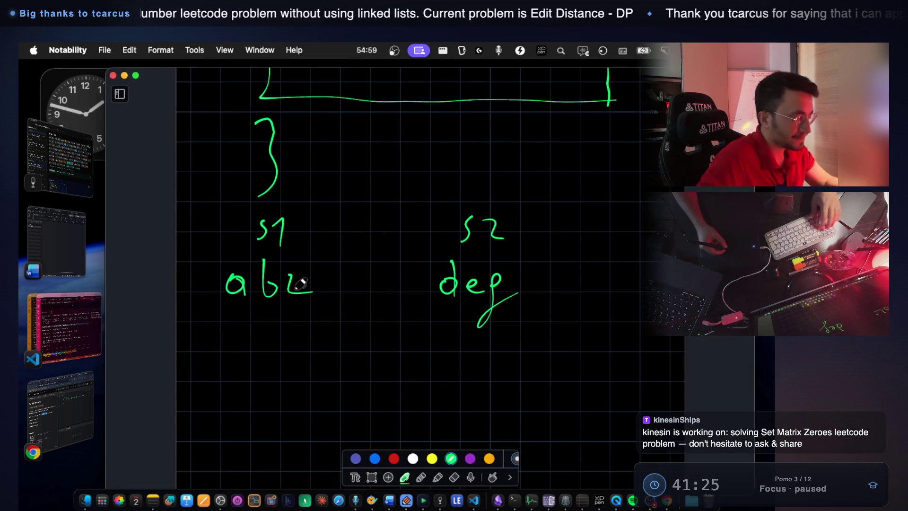
Write s1 beneath abz and erase the s1 and s2 labels above the strings
scroll(287, 282, "down", 2)
left_click_drag(219, 291, 217, 306)
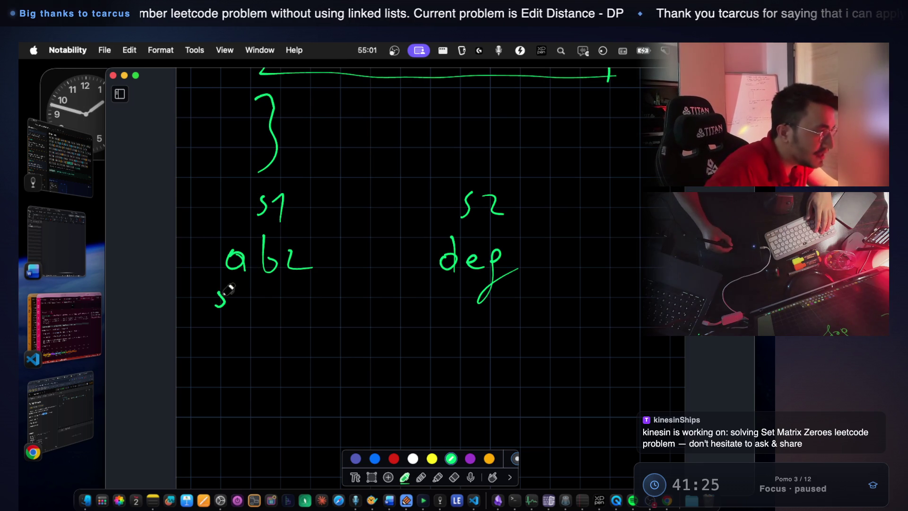
left_click(454, 476)
mouse_move(264, 197)
left_mouse_down()
mouse_move(258, 206)
mouse_move(282, 208)
left_mouse_up()
left_click_drag(463, 201, 503, 211)
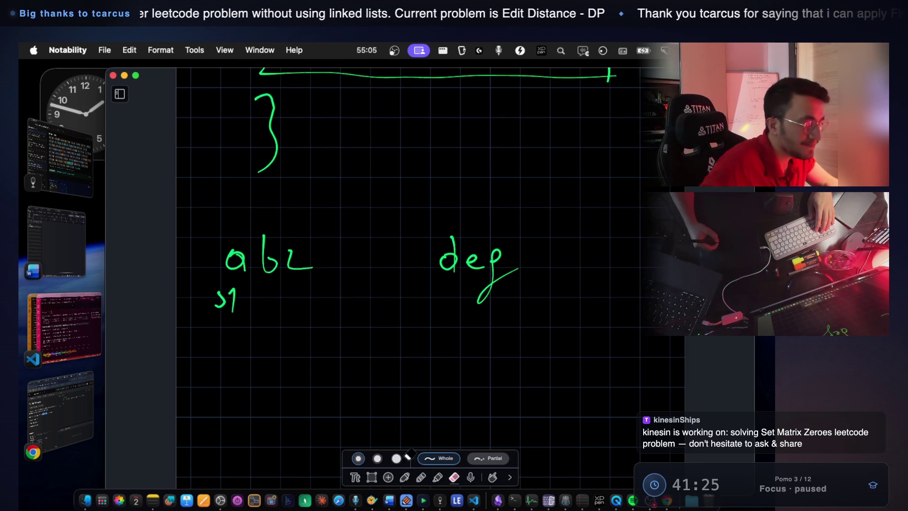
left_click(405, 477)
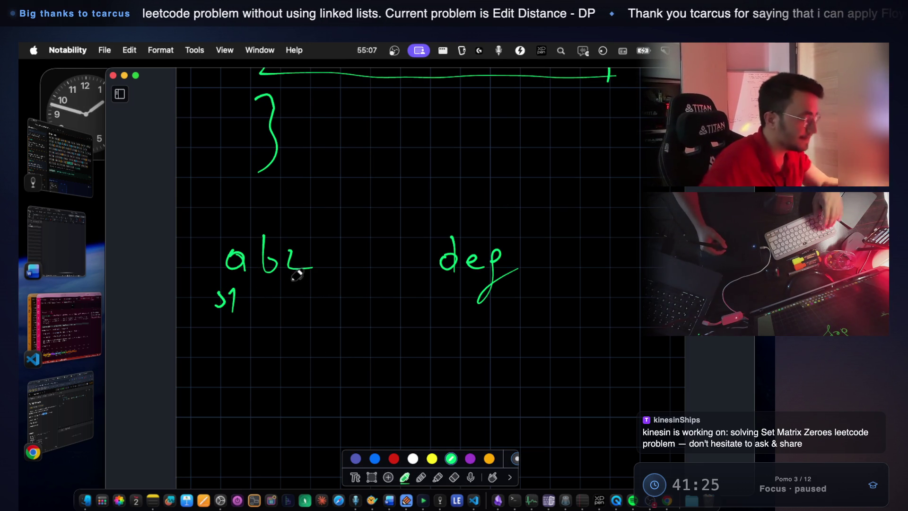
Draw pointer arrows onto the a of abz and the d of deg, labelling s2 below deg
scroll(296, 279, "up", 2)
scroll(296, 279, "up", 2)
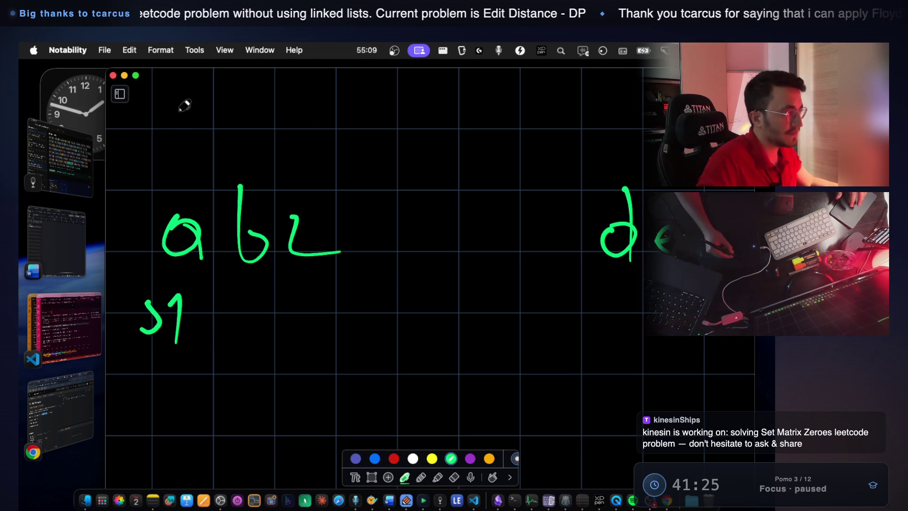
left_click_drag(168, 165, 200, 167)
scroll(397, 194, "right", 3)
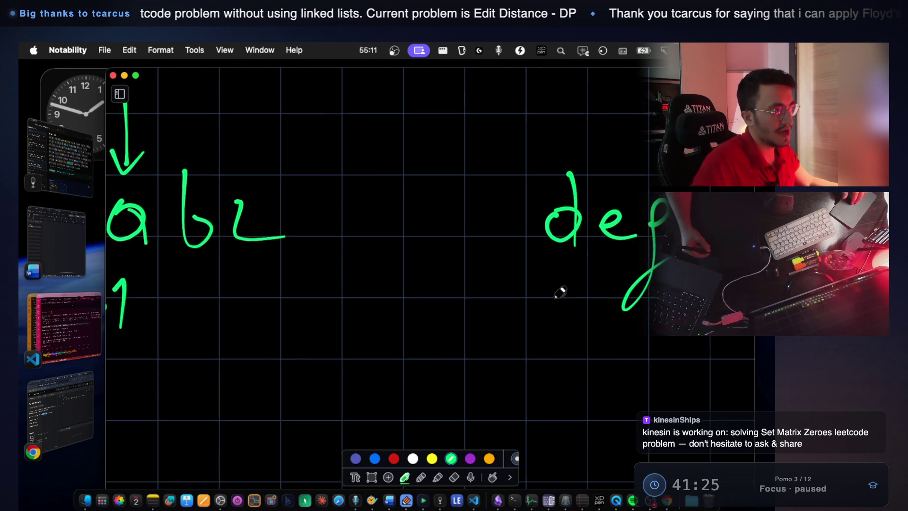
scroll(576, 191, "up", 2)
scroll(576, 191, "right", 1)
left_click_drag(541, 150, 533, 179)
left_click_drag(552, 153, 566, 159)
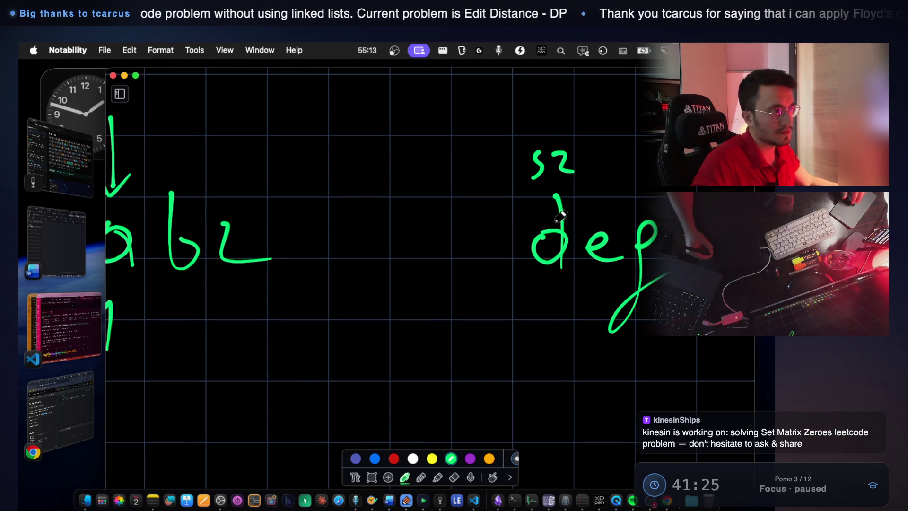
key("super+z")
key("super+z")
mouse_move(537, 299)
left_mouse_down()
mouse_move(523, 334)
mouse_move(570, 330)
left_mouse_up()
left_click_drag(544, 110, 543, 192)
left_click_drag(531, 172, 553, 170)
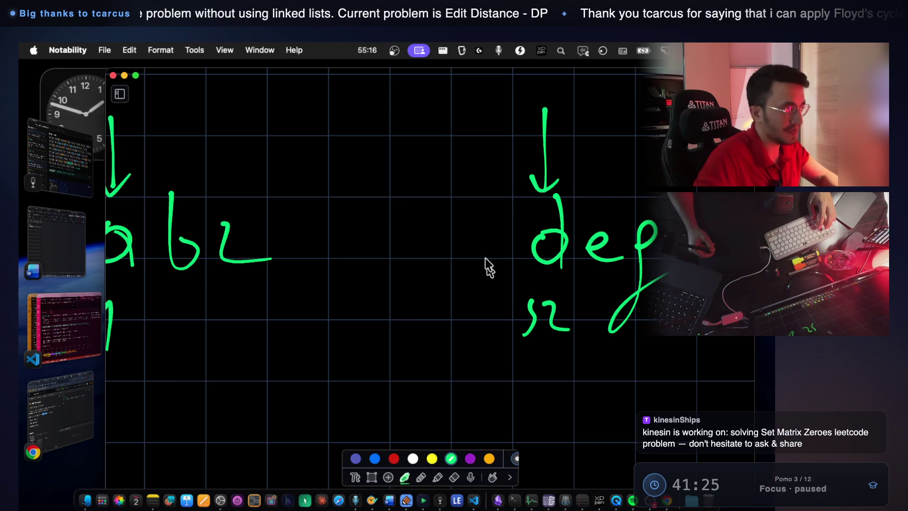
Highlight the tutor's 'don't match ... insert' sentence in the terminal
key("super+Tab")
left_click_drag(343, 305, 517, 303)
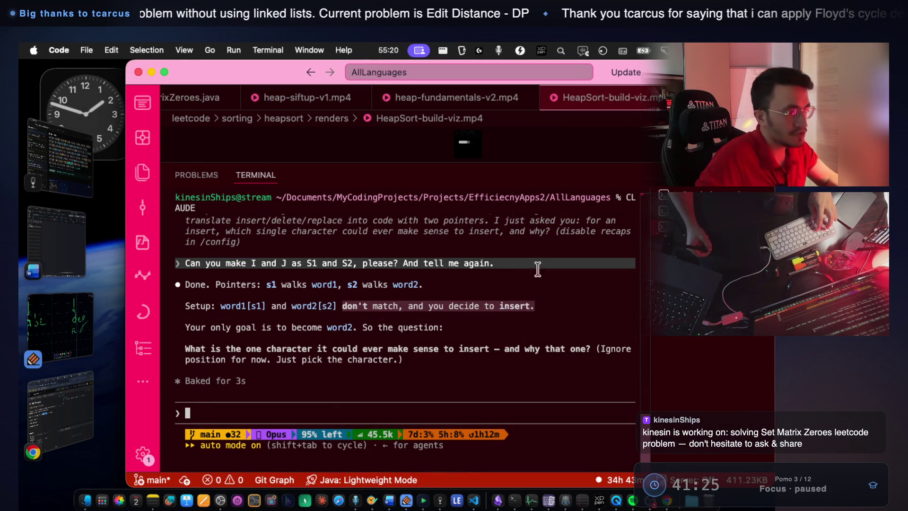
key("super+Tab")
Scroll the notes back to the func( ) { header and the s1 == s2 base-case box
scroll(485, 265, "down", 3)
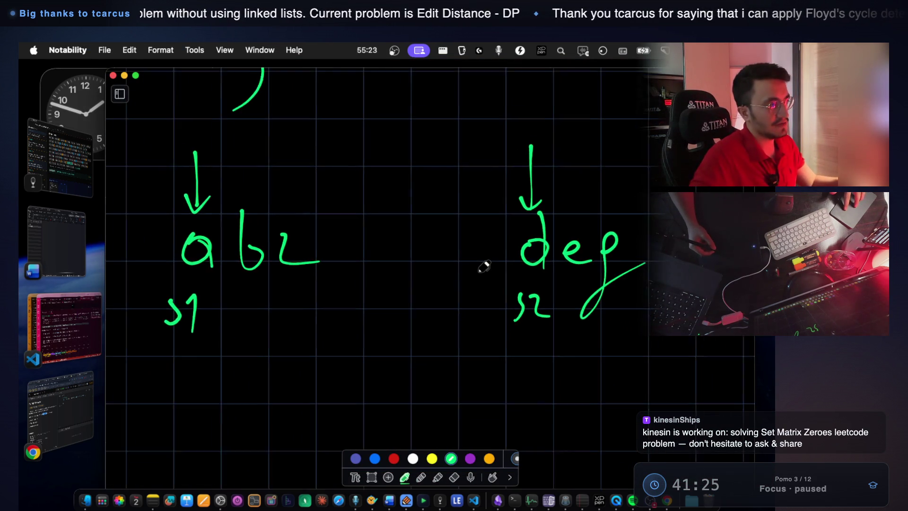
scroll(488, 270, "down", 3)
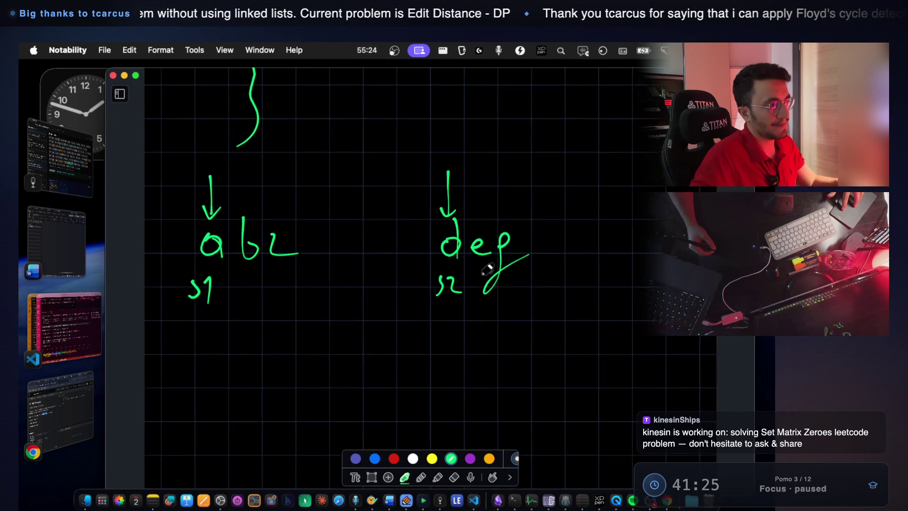
scroll(487, 265, "down", 10)
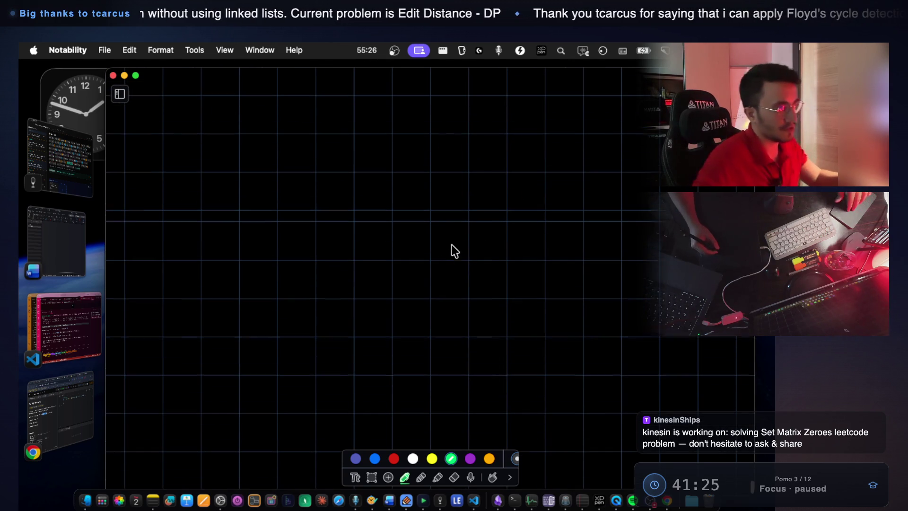
scroll(452, 250, "up", 8)
scroll(456, 260, "up", 4)
scroll(456, 260, "down", 1)
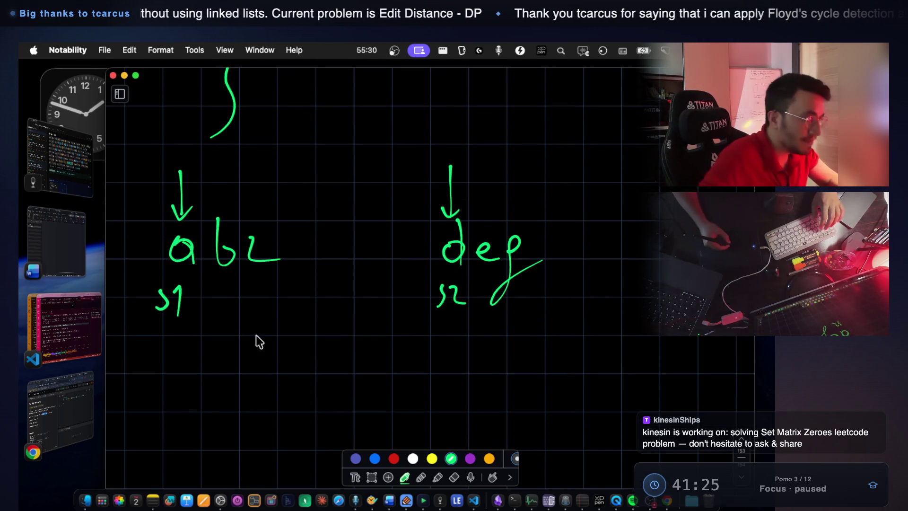
scroll(325, 293, "up", 15)
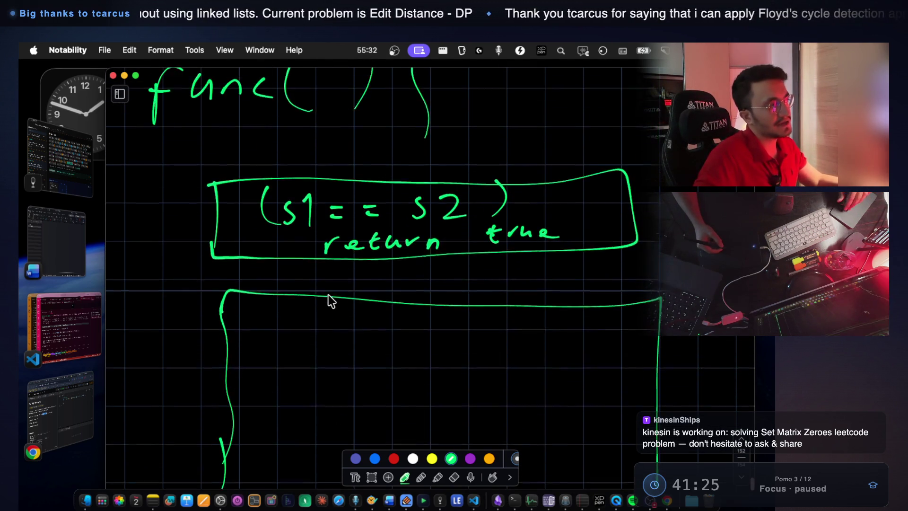
Lasso the closing parenthesis and brace of func( ) { and shift them right
scroll(329, 302, "up", 5)
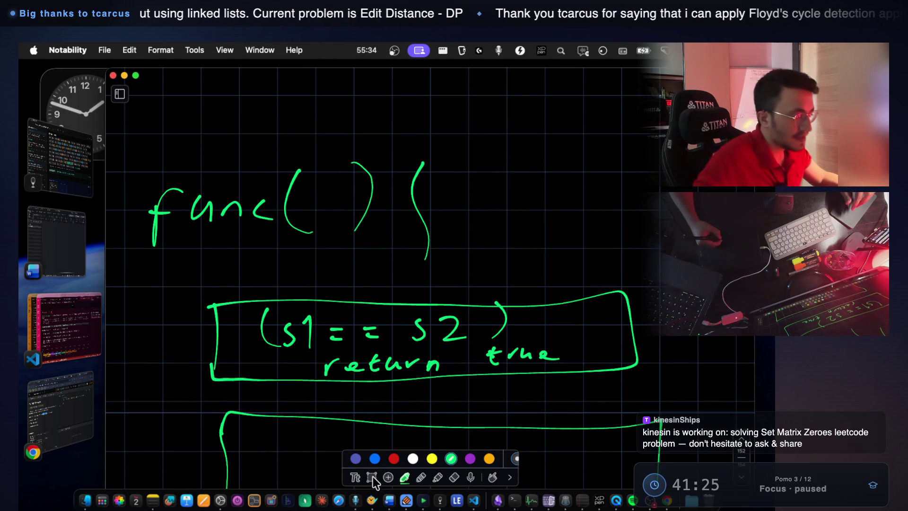
left_click(372, 477)
left_click_drag(335, 138, 475, 263)
left_click_drag(411, 217, 558, 217)
left_click(654, 241)
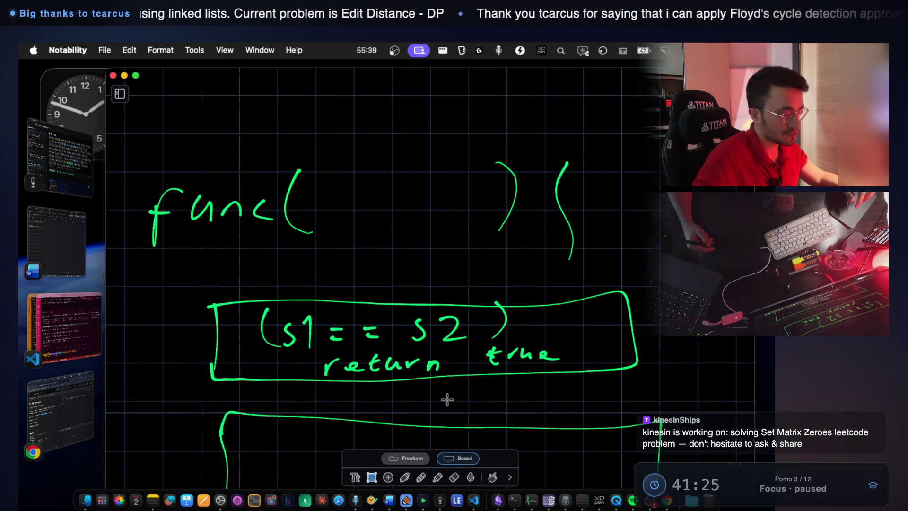
Handwrite the parameters s1, s2 inside the func parentheses
left_click(421, 476)
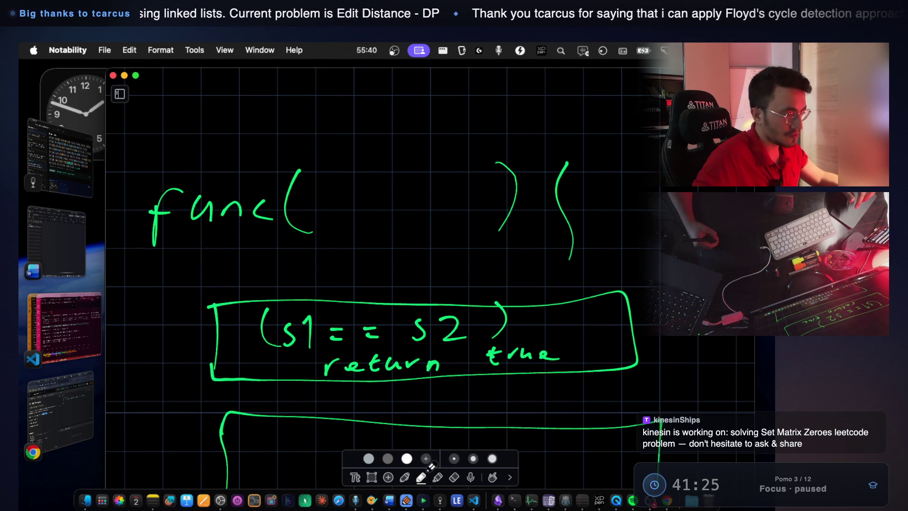
left_click(404, 477)
mouse_move(342, 177)
left_mouse_down()
mouse_move(330, 212)
mouse_move(372, 227)
left_mouse_up()
left_click_drag(440, 208, 461, 223)
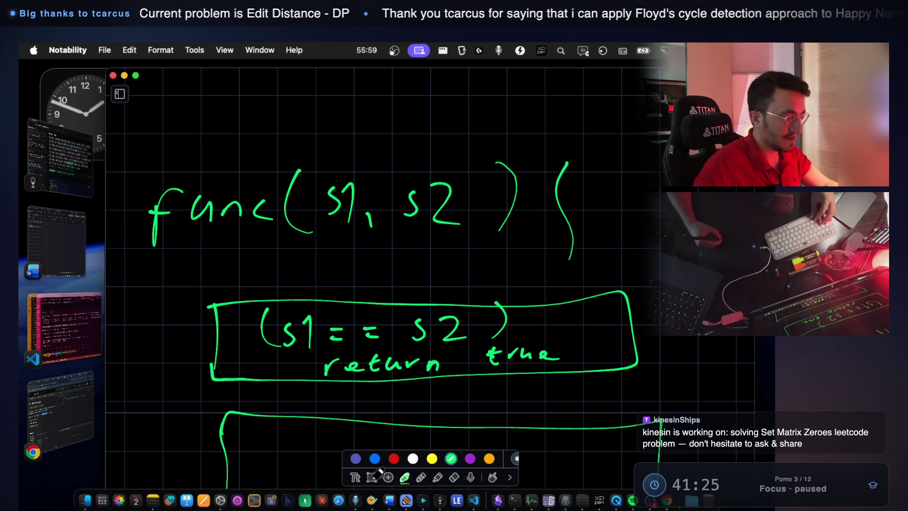
left_click(373, 475)
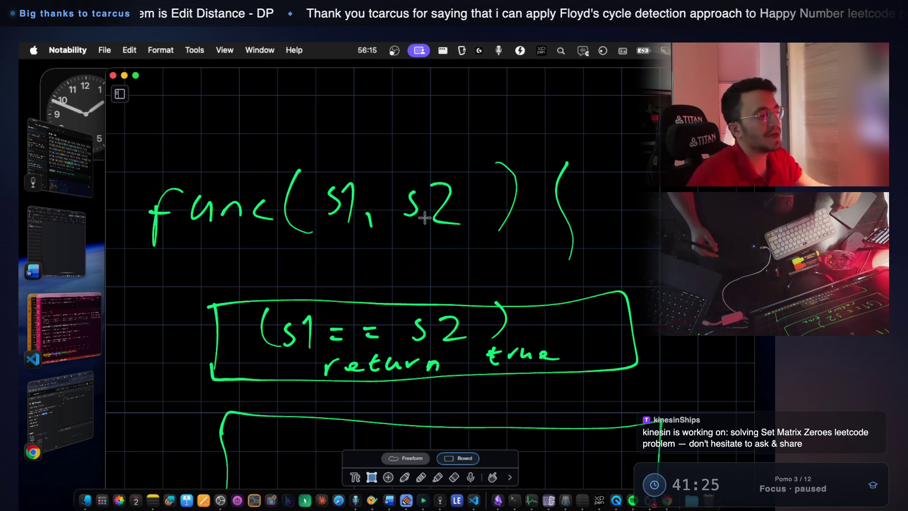
left_click(405, 477)
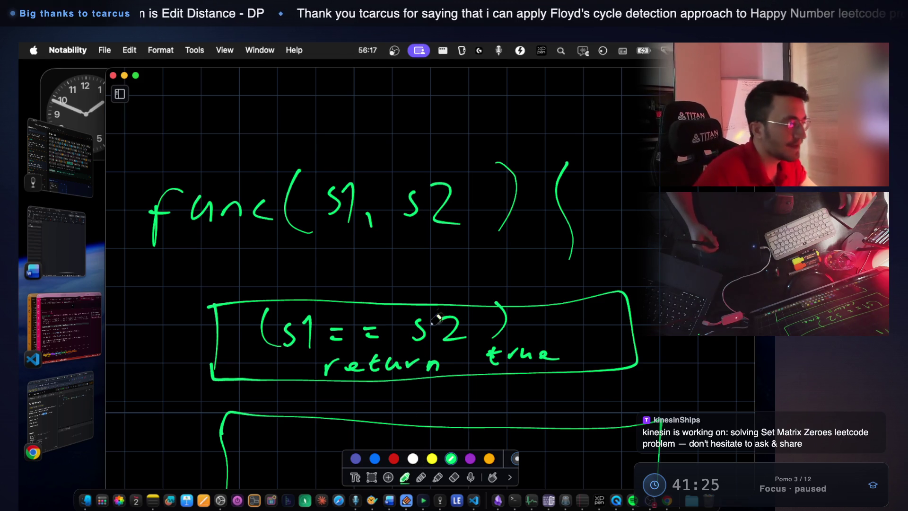
scroll(442, 311, "down", 1)
scroll(442, 312, "down", 2)
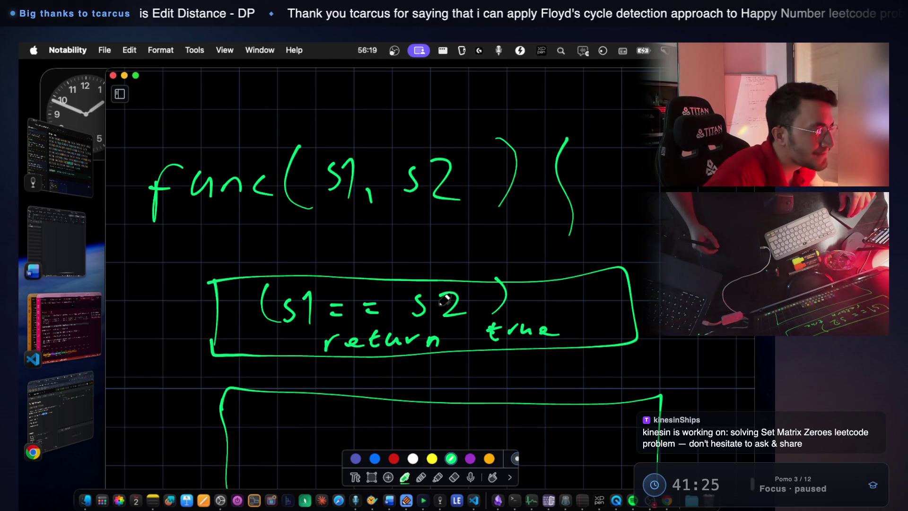
scroll(446, 296, "down", 5)
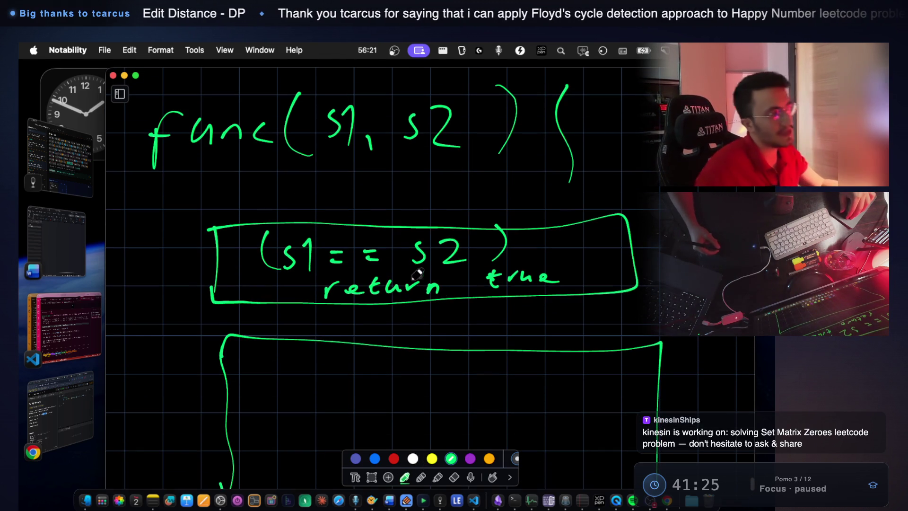
Write 'leftmost part?' in the lower body box and underline 'part?'
scroll(373, 198, "down", 3)
scroll(374, 198, "down", 2)
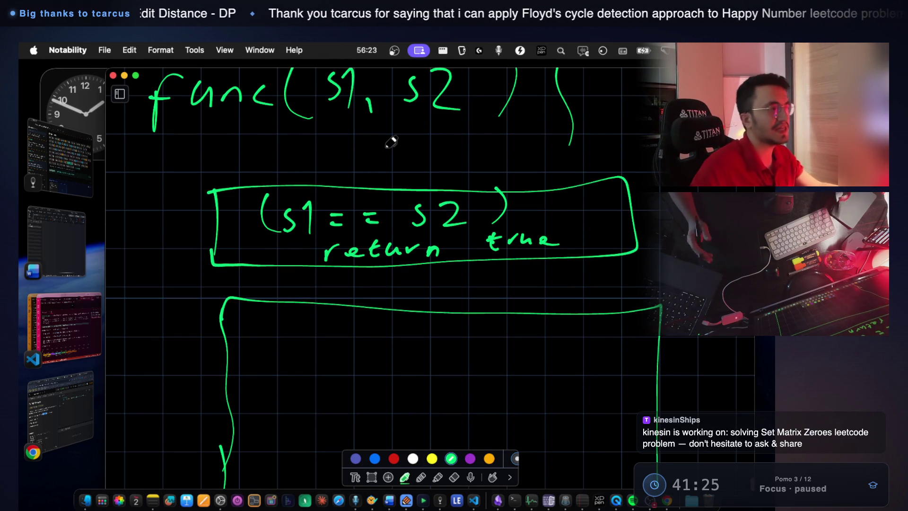
scroll(374, 284, "down", 4)
left_click_drag(304, 239, 301, 287)
left_click_drag(324, 272, 336, 274)
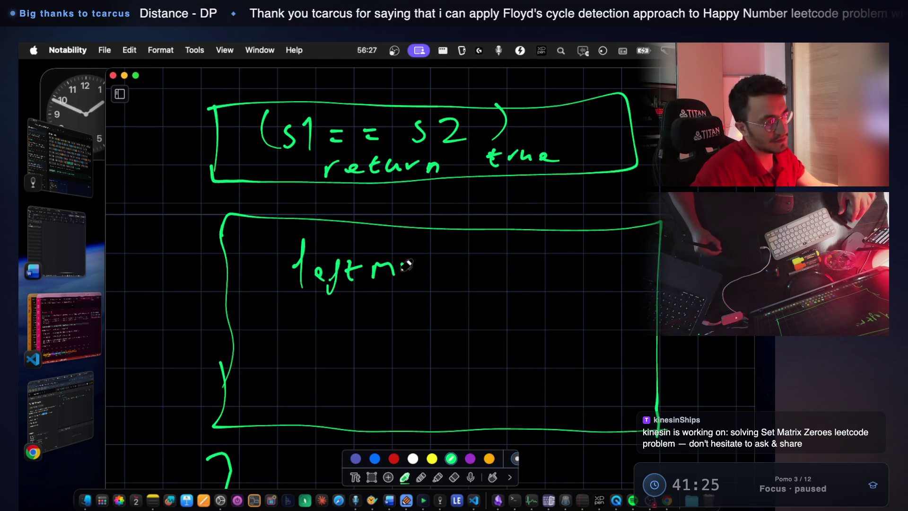
left_click_drag(512, 267, 509, 290)
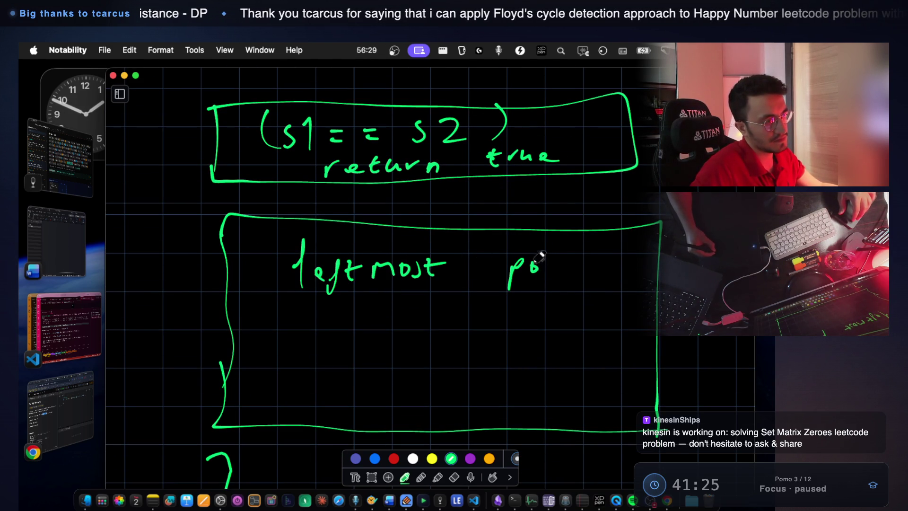
left_click_drag(587, 283, 588, 292)
left_click_drag(484, 319, 609, 312)
left_click_drag(535, 325, 608, 314)
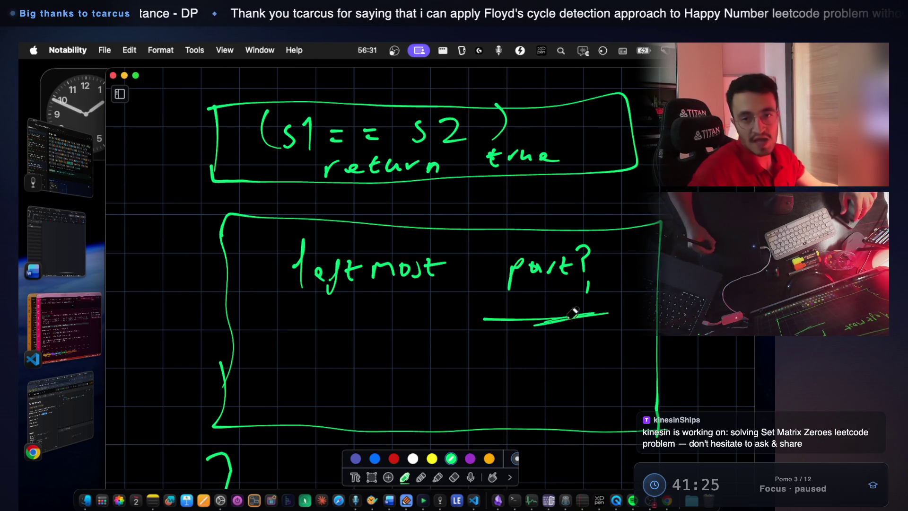
left_click_drag(578, 308, 503, 325)
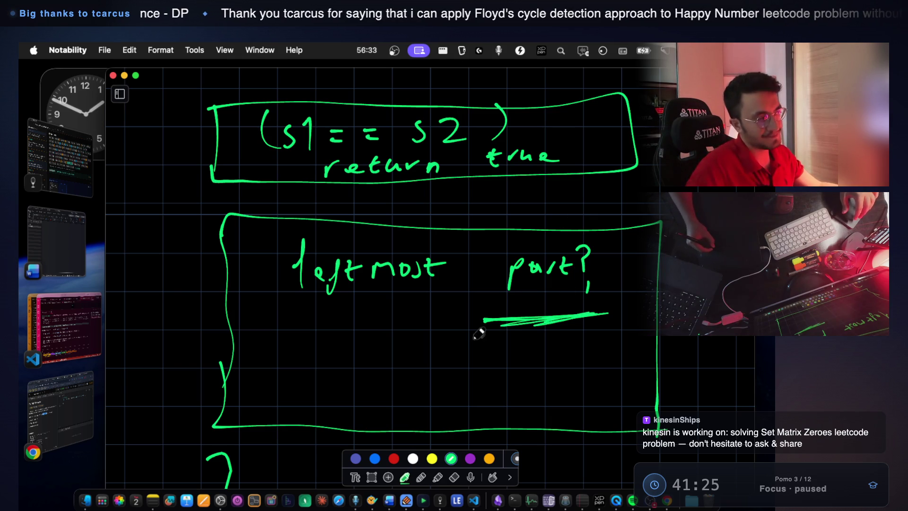
scroll(464, 326, "down", 5)
scroll(466, 334, "down", 4)
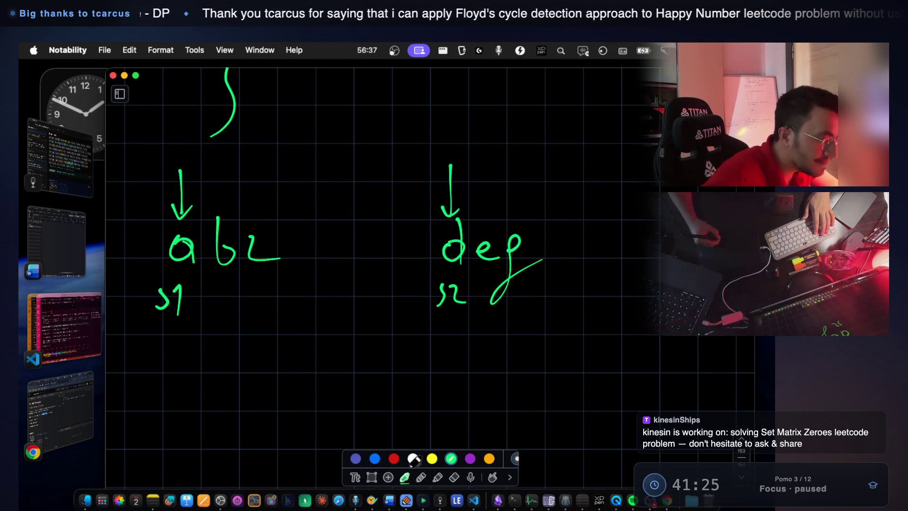
Erase the s1 and s2 labels under the two strings
left_click(454, 477)
left_click_drag(146, 297, 185, 297)
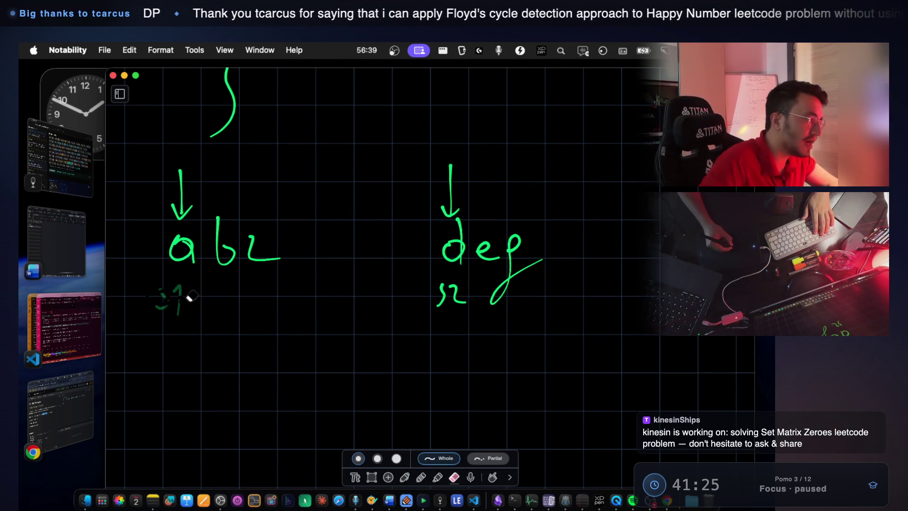
left_click_drag(440, 288, 466, 299)
Handwrite p1 and p2 under the strings, then bring VS Code back to the front
left_click(405, 477)
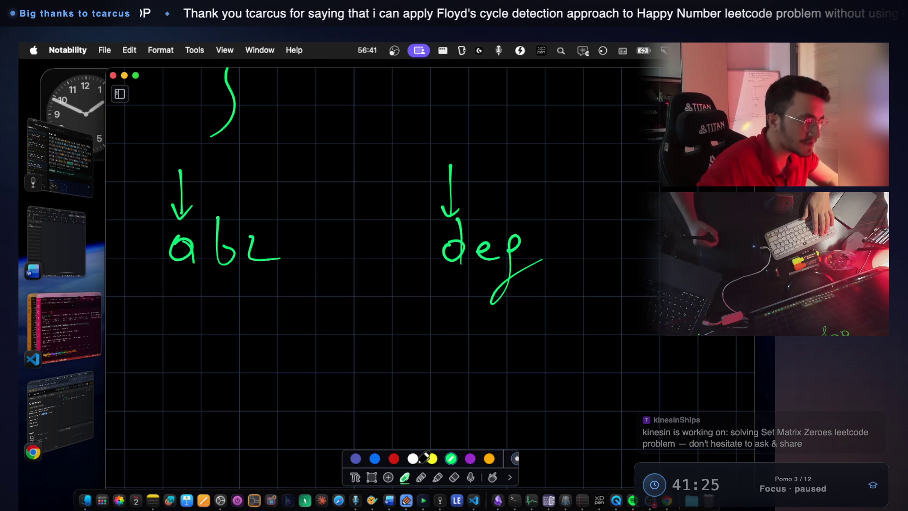
left_click_drag(174, 295, 174, 313)
left_click(173, 285)
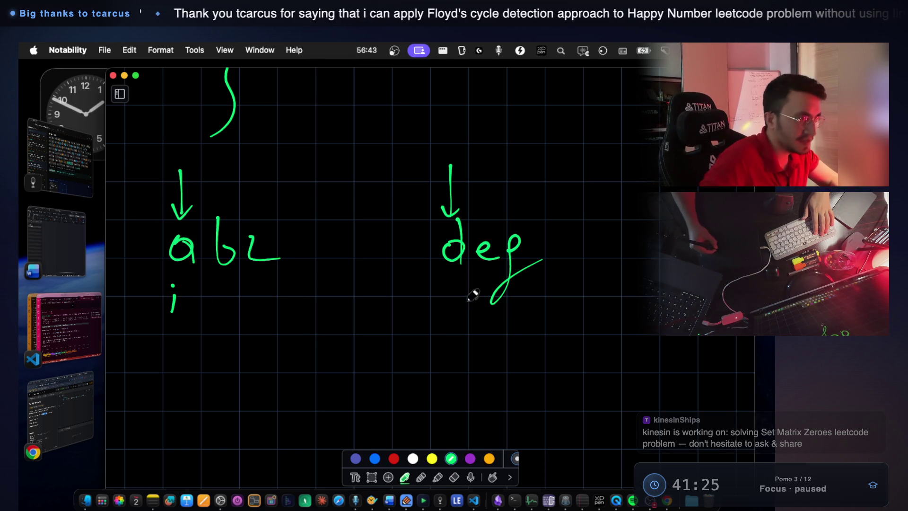
left_click_drag(436, 288, 454, 286)
key("ctrl+z")
key("ctrl+z")
key("ctrl+z")
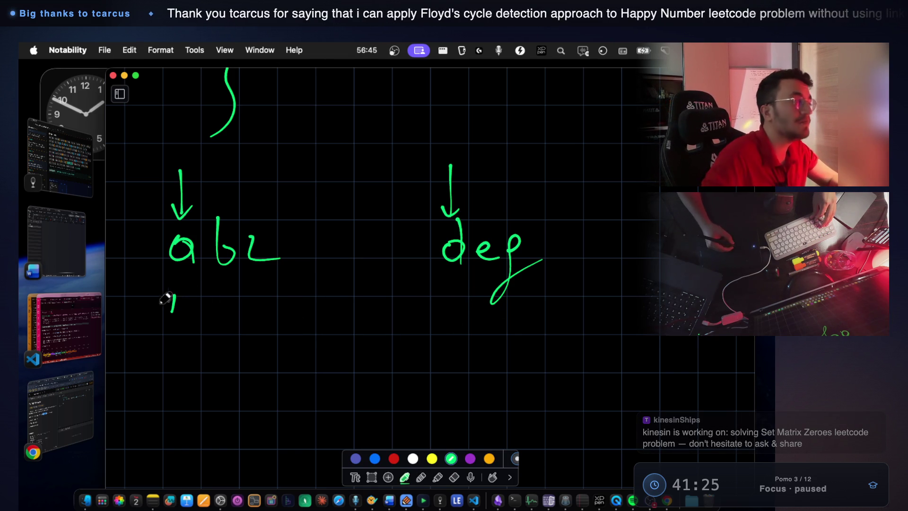
mouse_move(174, 294)
left_mouse_down()
mouse_move(170, 303)
mouse_move(191, 308)
left_mouse_up()
mouse_move(450, 288)
left_mouse_down()
mouse_move(449, 313)
mouse_move(461, 296)
left_mouse_up()
left_click_drag(466, 286, 487, 299)
left_click(58, 357)
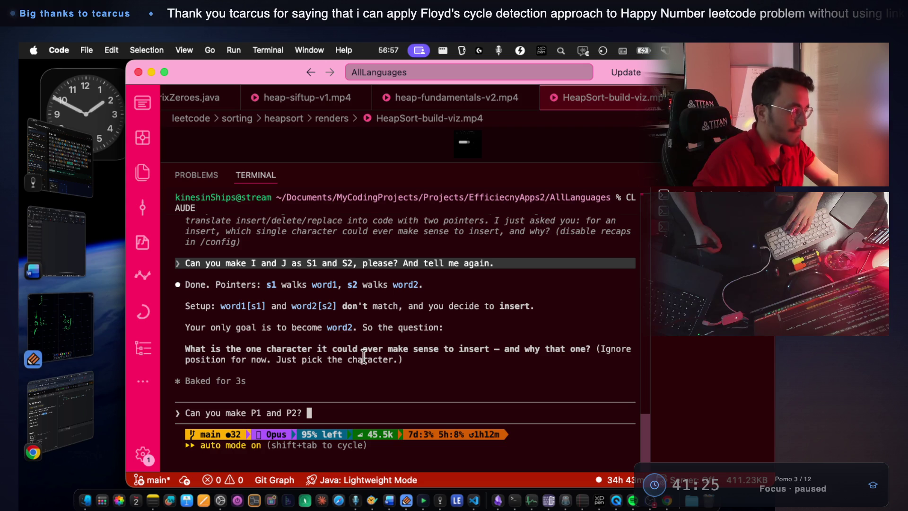
Send Claude 'Can you make P1 and P2?', read its p1/p2 restatement, then return to Notability
key("Return")
left_click_drag(255, 319, 362, 316)
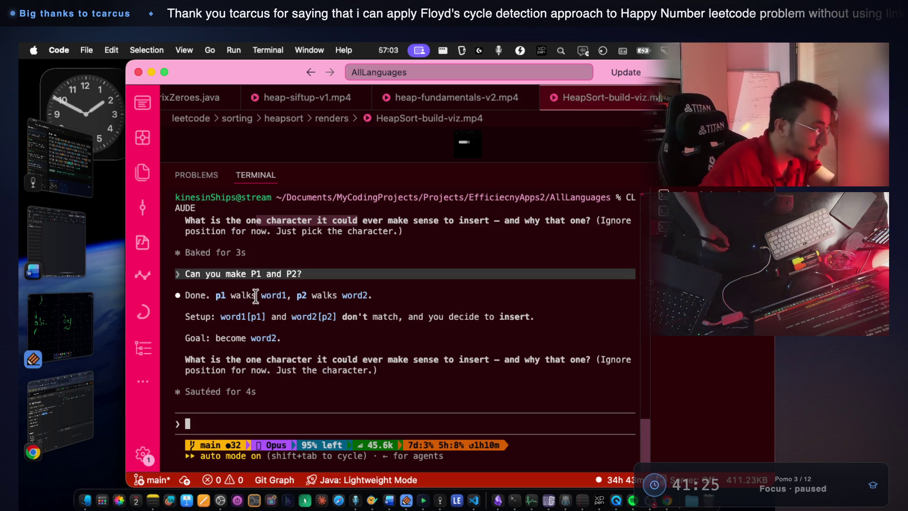
left_click_drag(258, 298, 334, 297)
mouse_move(216, 338)
left_mouse_down()
mouse_move(272, 334)
mouse_move(321, 360)
mouse_move(424, 360)
mouse_move(401, 359)
left_mouse_up()
left_click(457, 358)
mouse_move(489, 359)
left_mouse_down()
mouse_move(411, 359)
mouse_move(565, 359)
left_mouse_up()
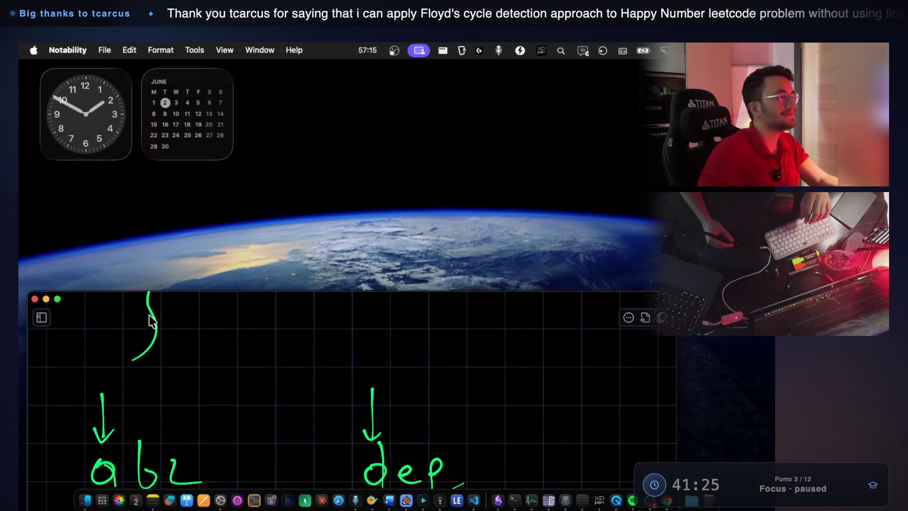
left_click(71, 304)
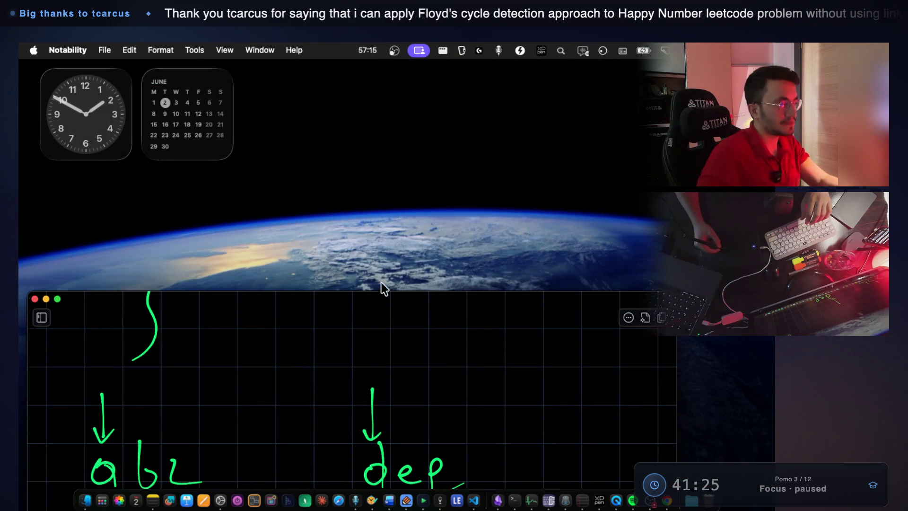
Write and underline s2 below p2, then switch to the Claude Code terminal
left_click(322, 296)
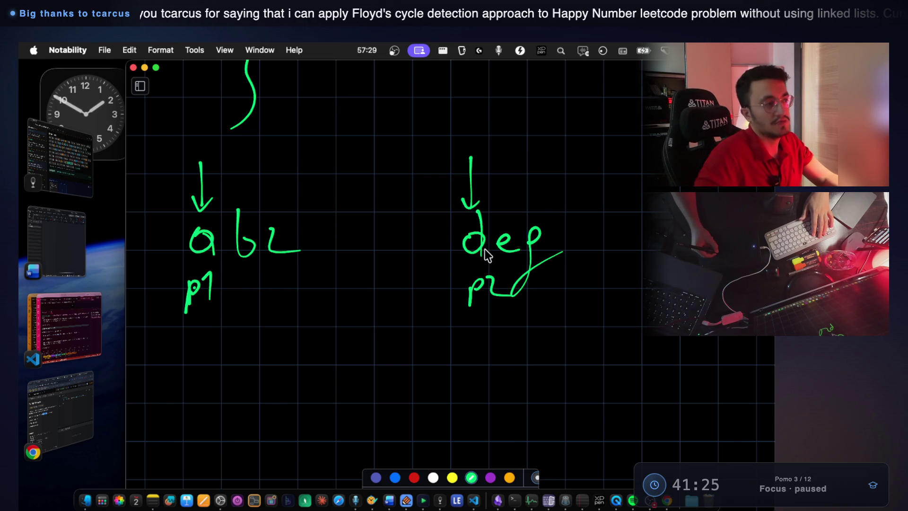
mouse_move(485, 335)
left_mouse_down()
mouse_move(474, 361)
mouse_move(537, 360)
left_mouse_up()
left_click_drag(463, 377, 531, 377)
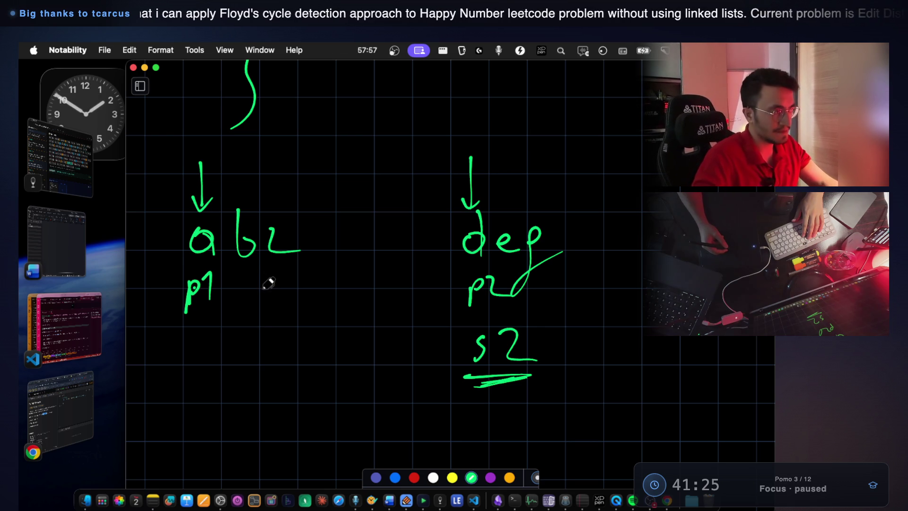
mouse_move(153, 216)
left_mouse_down()
mouse_move(155, 254)
mouse_move(191, 254)
left_mouse_up()
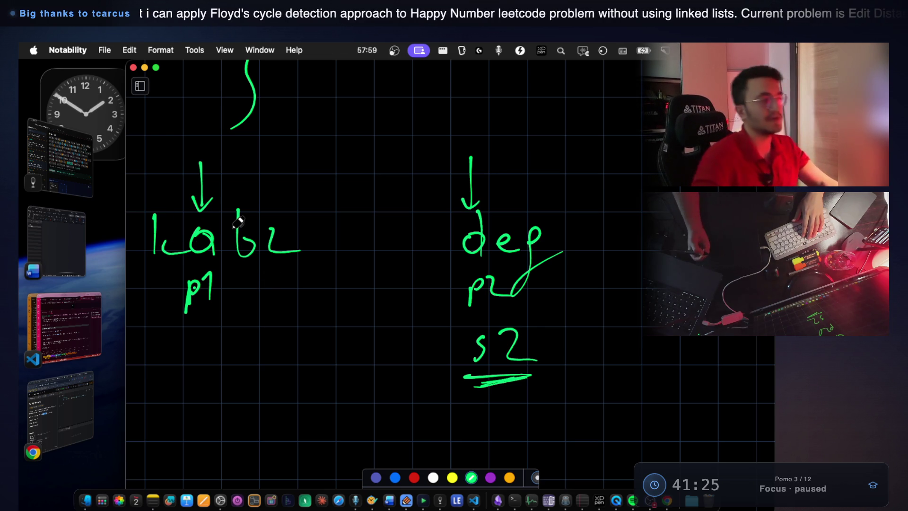
key("super+z")
key("super+z")
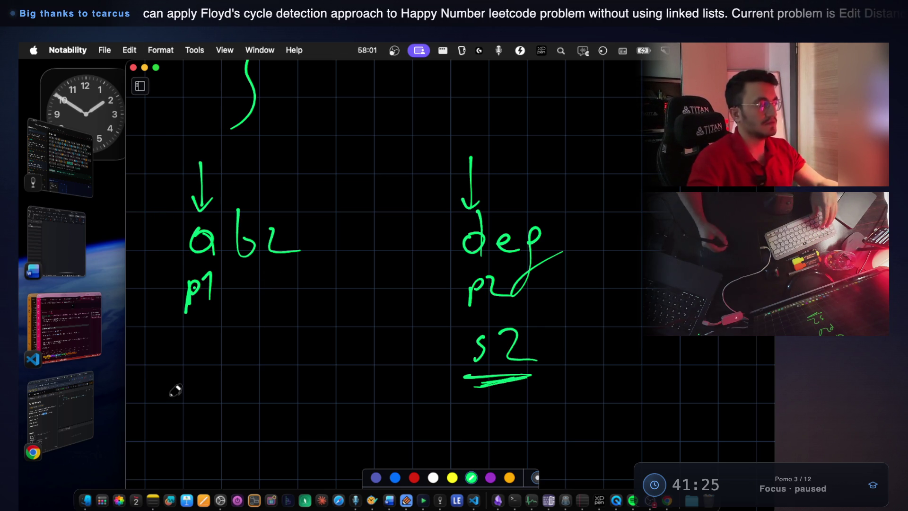
left_click(62, 343)
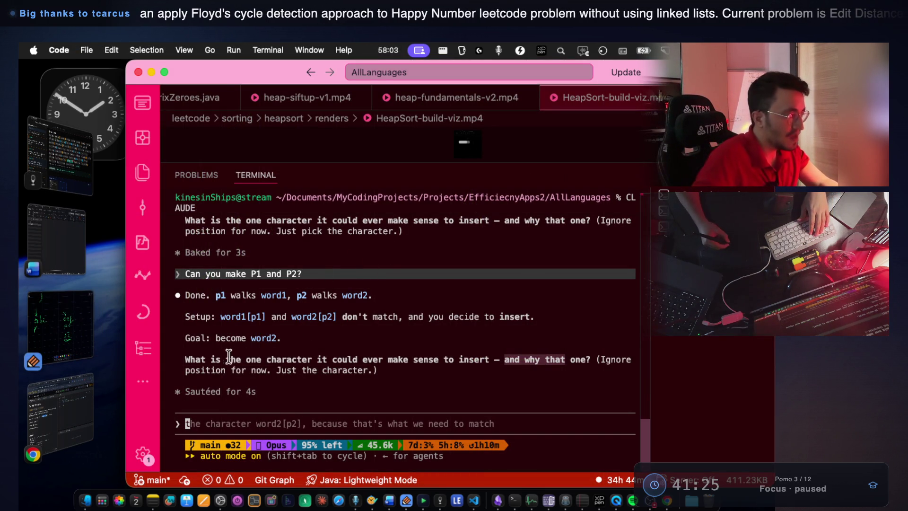
Highlight parts of Claude's which-character-to-insert question, then switch back to the Notability notes
left_click_drag(217, 356, 495, 360)
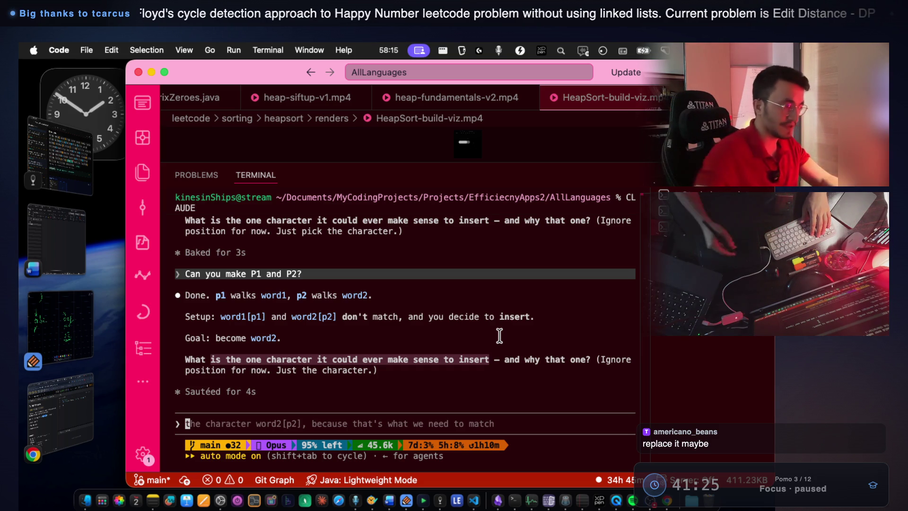
left_click(368, 359)
left_click_drag(313, 359, 387, 359)
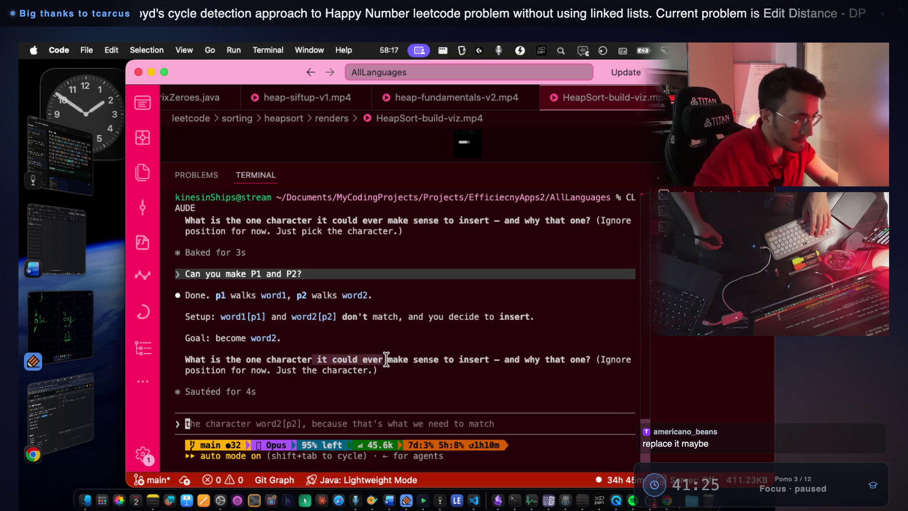
left_click_drag(506, 360, 590, 359)
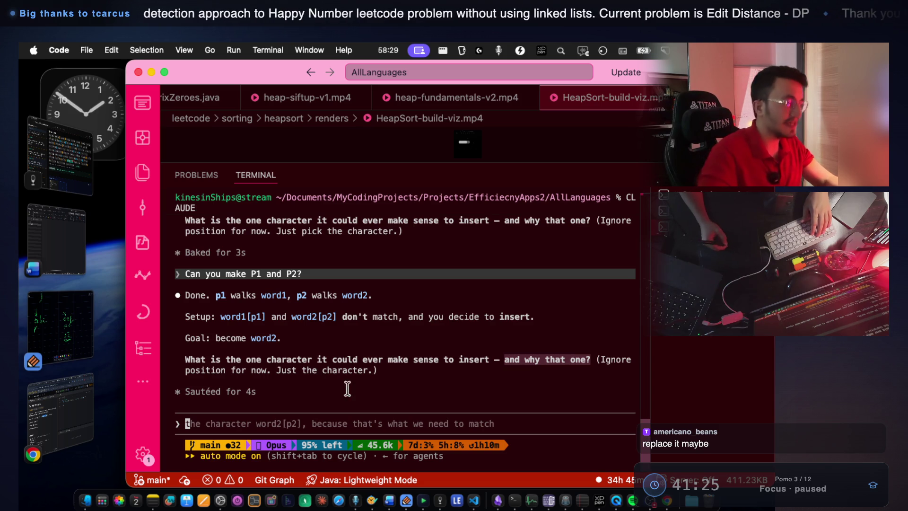
left_click_drag(363, 391, 363, 381)
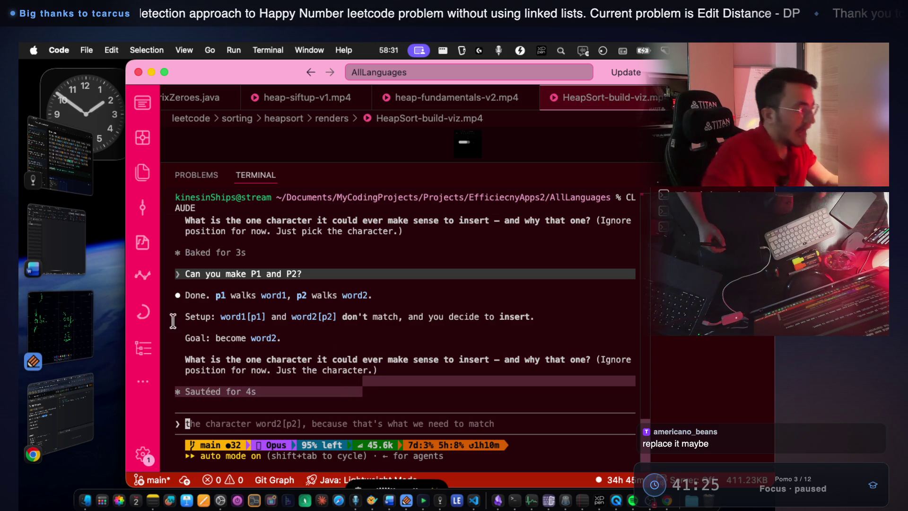
left_click(60, 327)
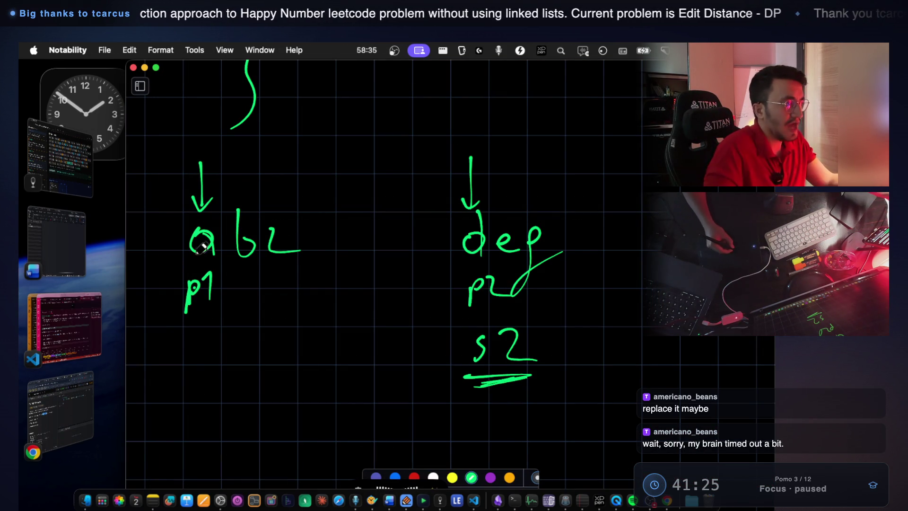
Underline p1 beneath abz and p2 beneath deg
left_click(76, 338)
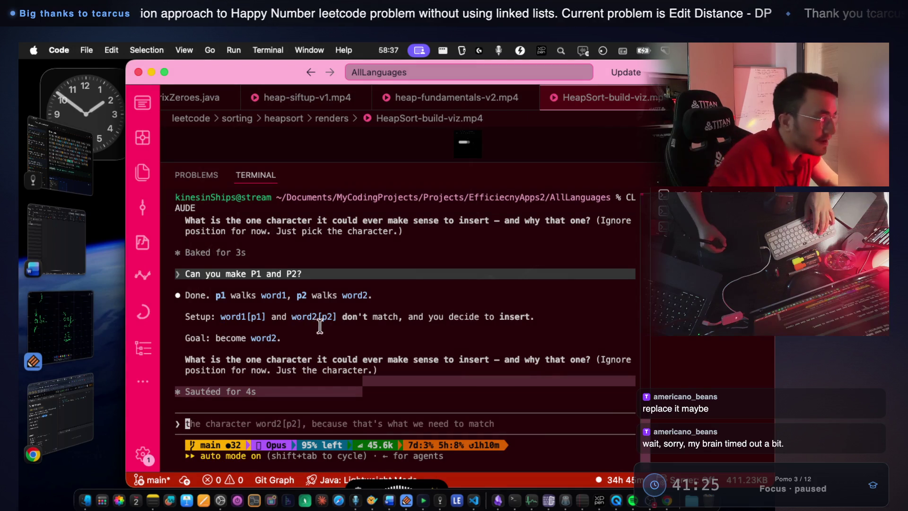
key("super+Tab")
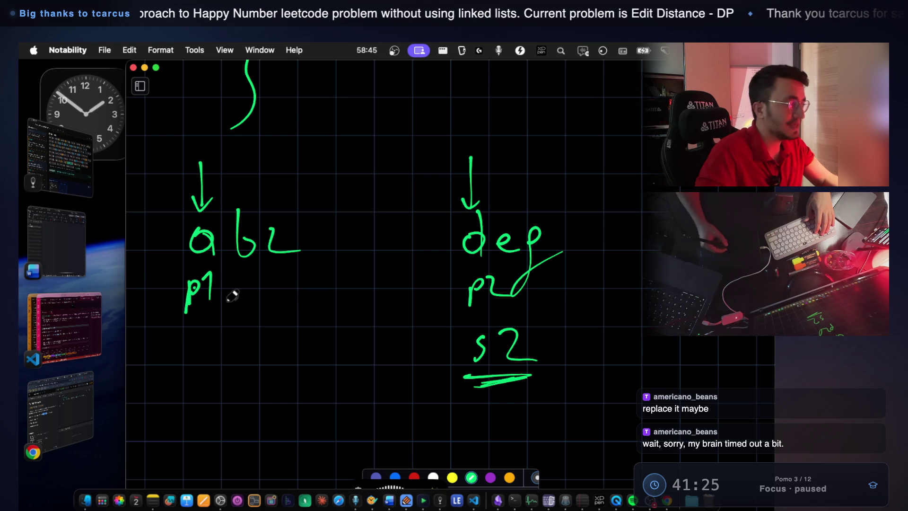
left_click_drag(219, 310, 177, 316)
left_click_drag(489, 304, 505, 303)
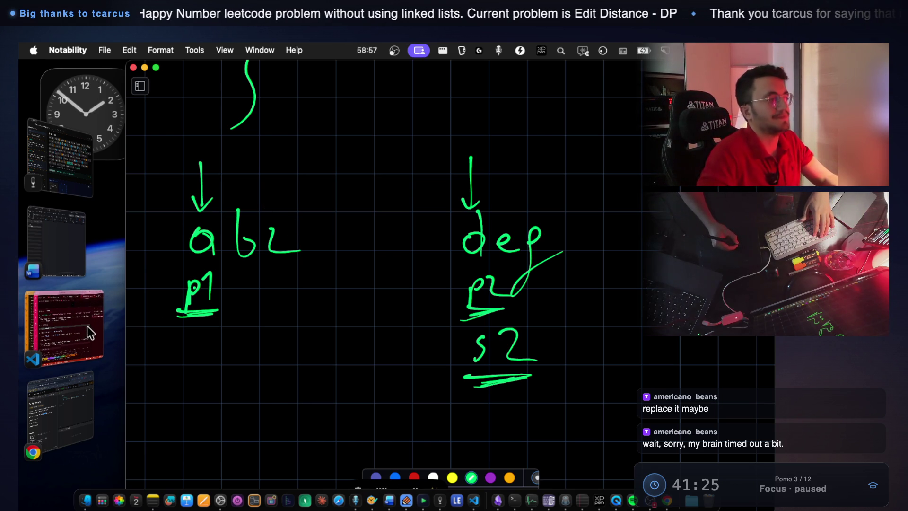
Handwrite the insert example 'dab' below abz, then switch to the Claude Code terminal
scroll(227, 333, "down", 2)
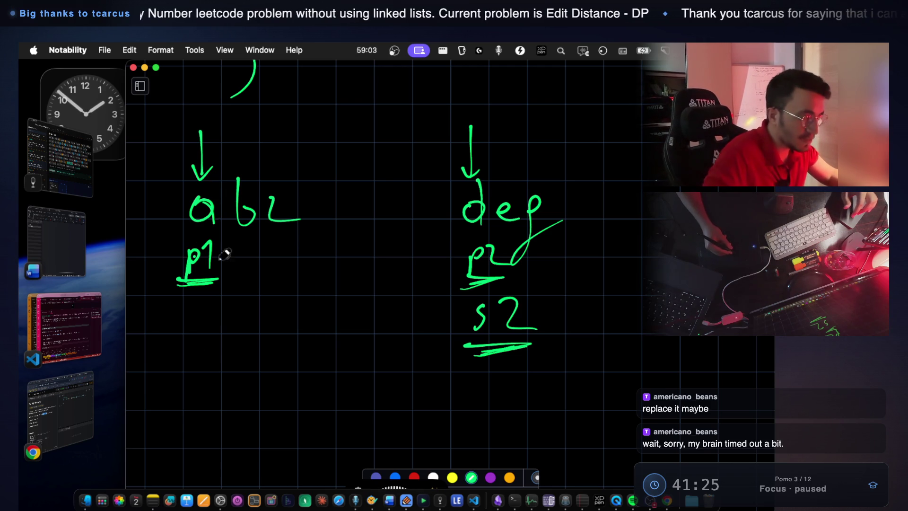
left_click_drag(187, 359, 201, 364)
left_click_drag(198, 331, 199, 386)
left_click_drag(258, 364, 259, 377)
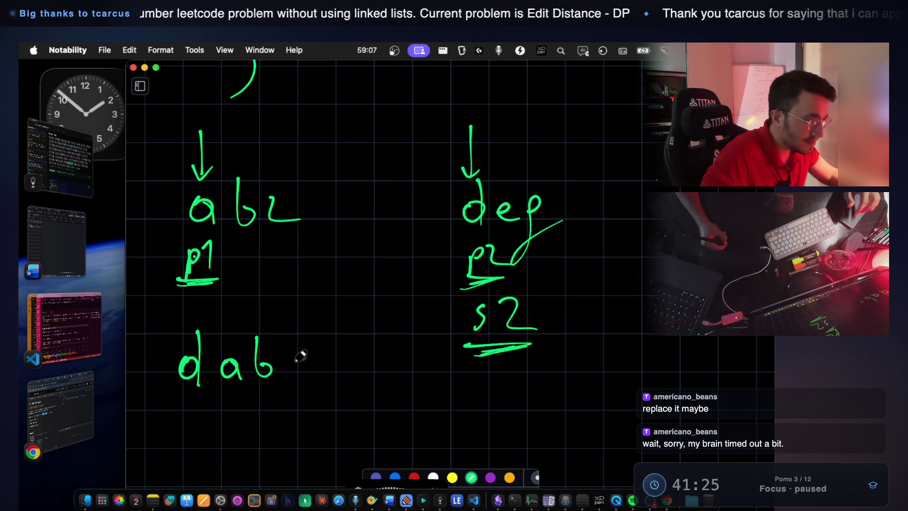
left_click_drag(308, 356, 298, 367)
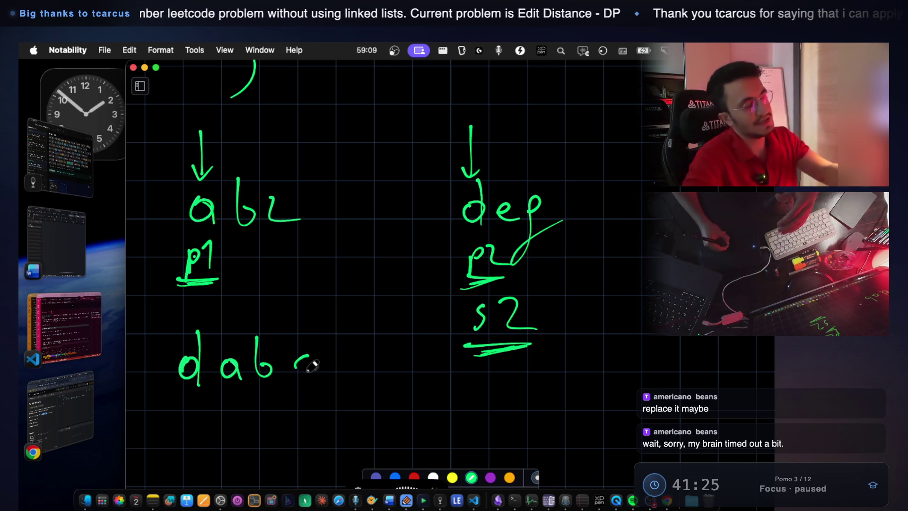
left_click(62, 341)
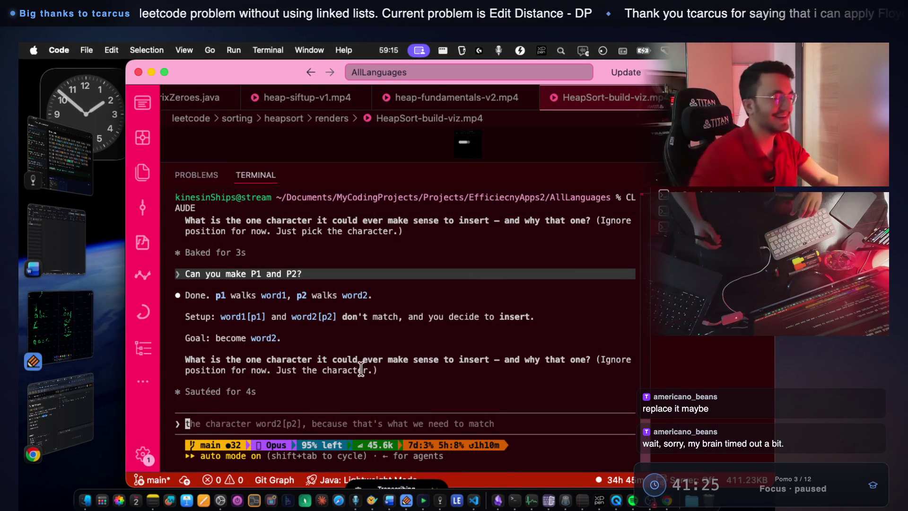
Send Claude an answer doubting any insert fits ABC to DEF, then open LeetCode's Edit Distance page
left_click_drag(367, 415, 362, 392)
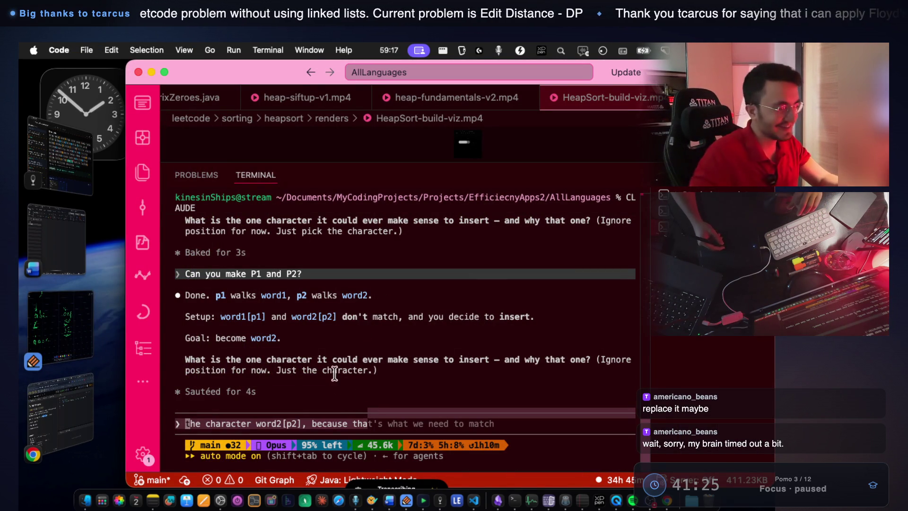
left_click(392, 423)
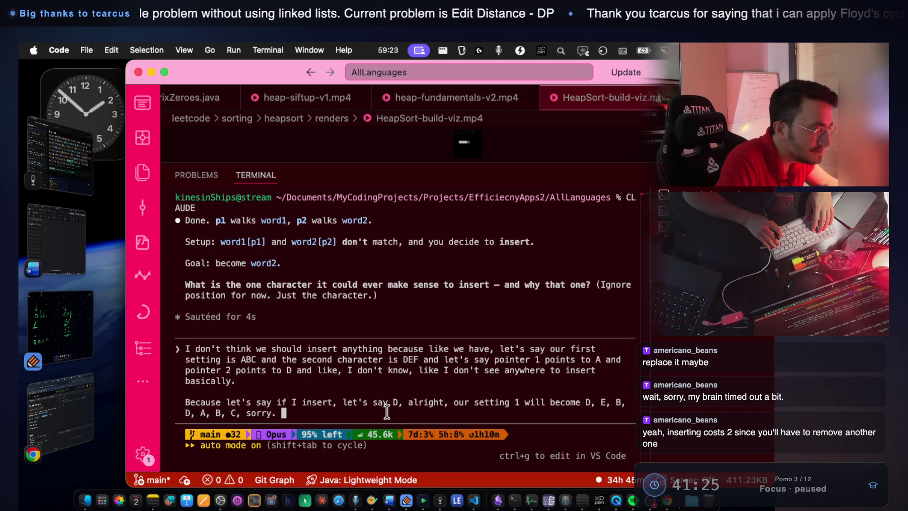
key("Return")
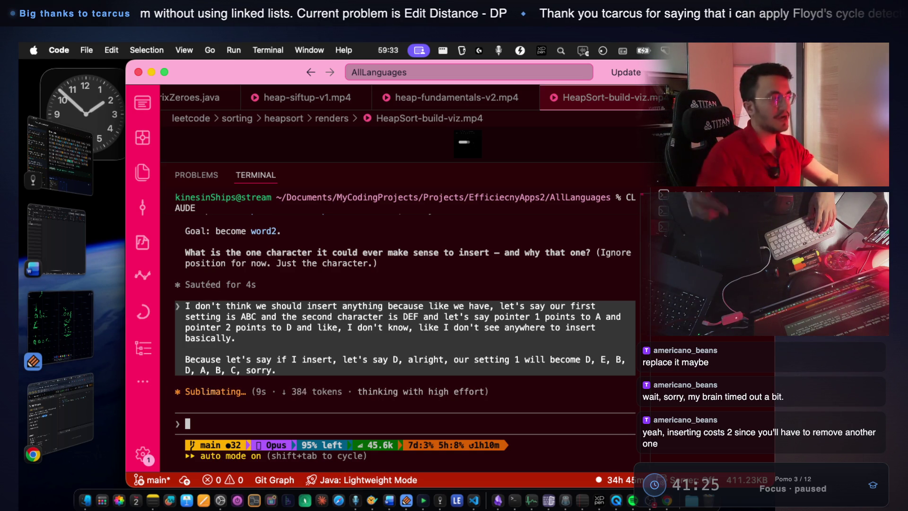
left_click(92, 382)
left_click_drag(259, 275, 300, 278)
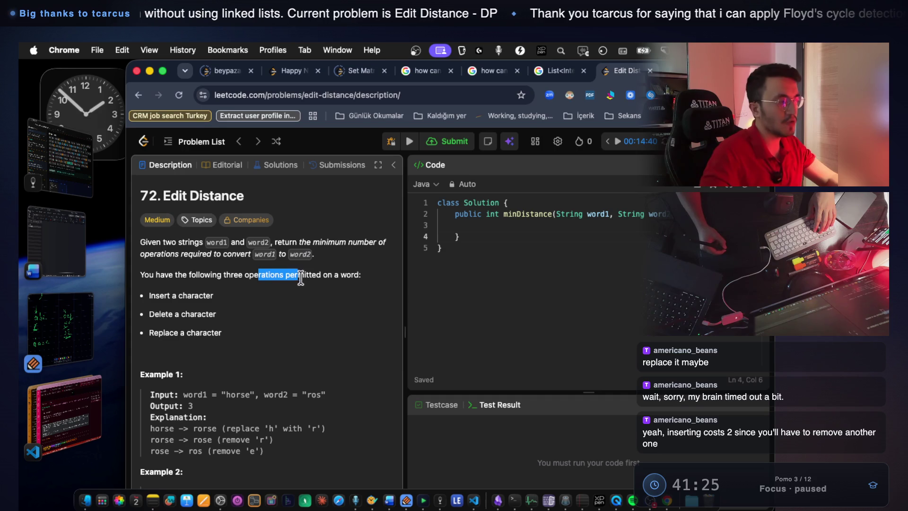
Highlight the Insert, Delete and Replace operations, then return to the Claude Code terminal
left_click_drag(149, 296, 204, 296)
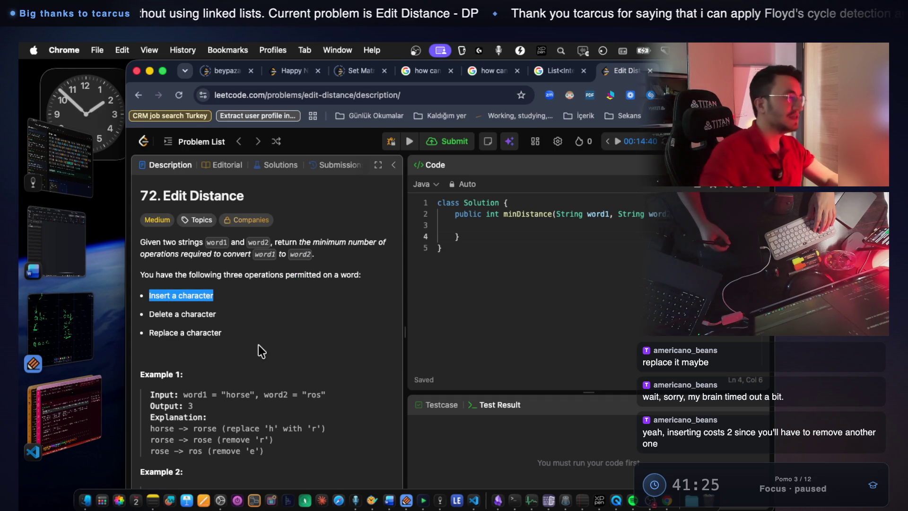
left_click_drag(165, 310, 229, 313)
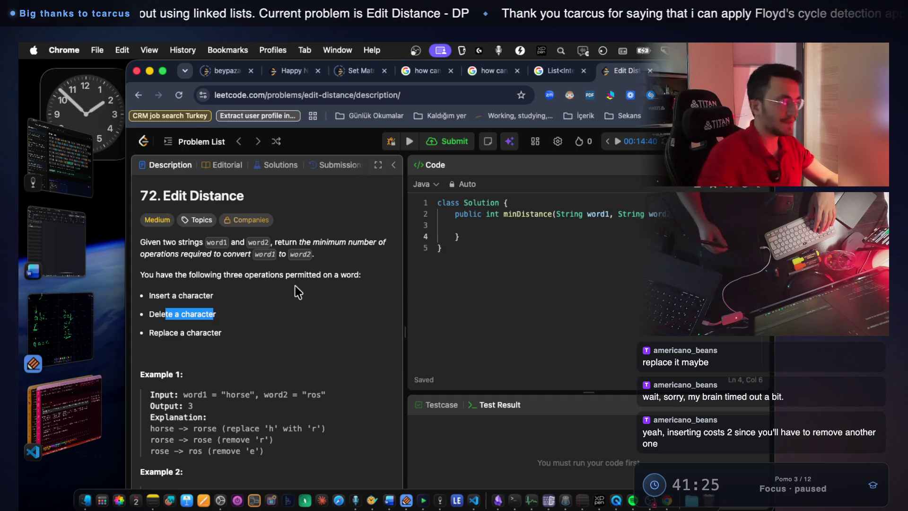
double_click(193, 331)
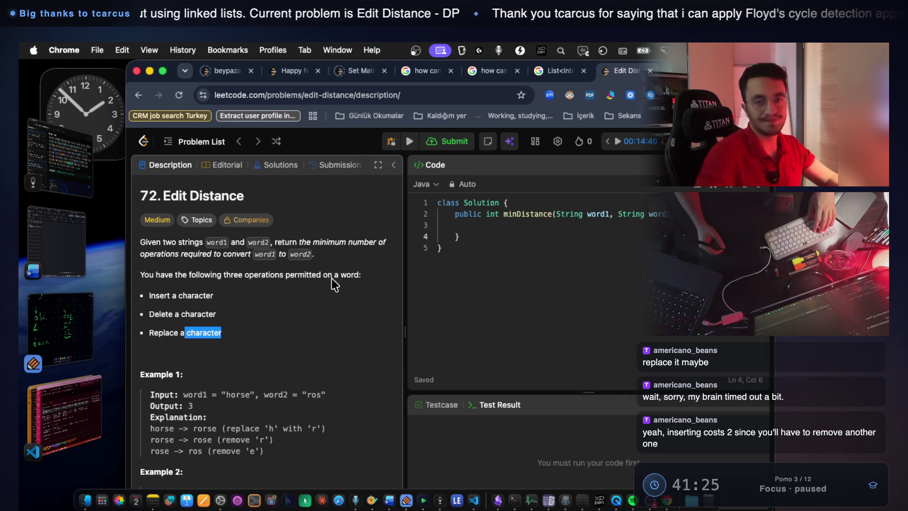
left_click(70, 400)
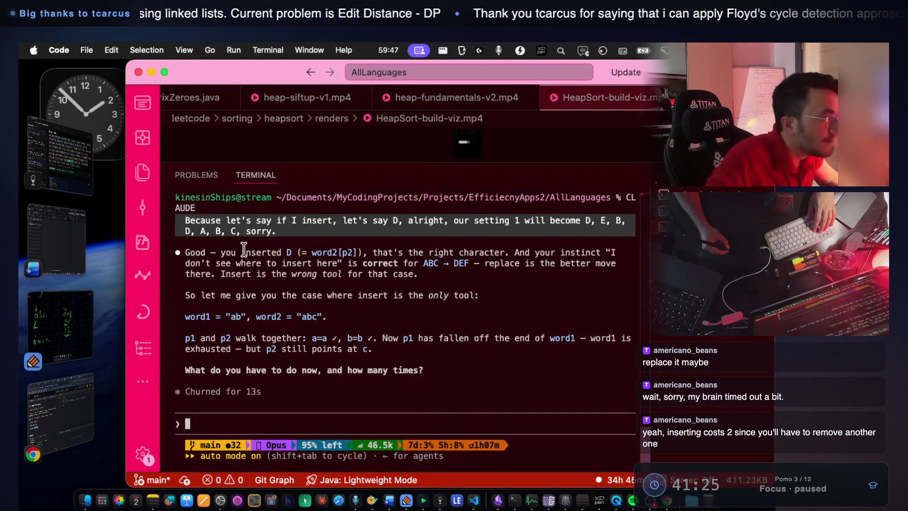
left_click_drag(221, 252, 260, 251)
double_click(289, 252)
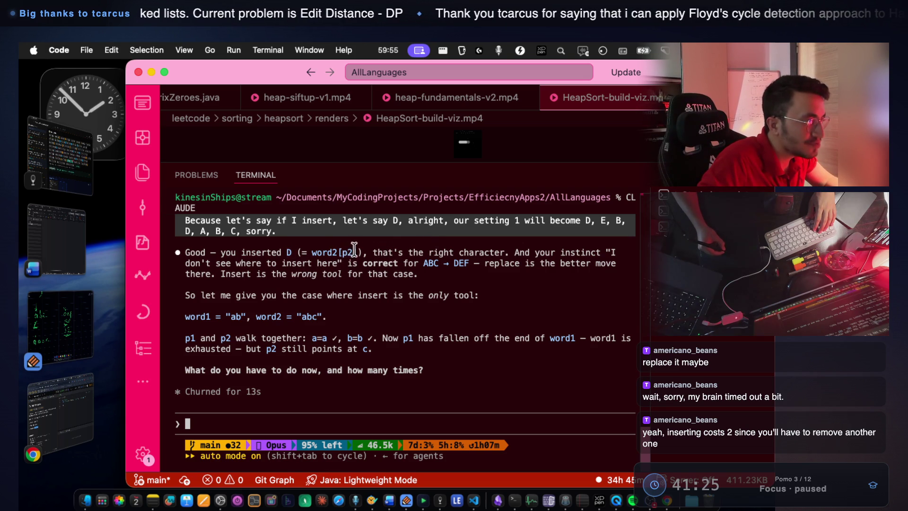
left_click_drag(373, 252, 603, 253)
left_click_drag(226, 263, 353, 263)
left_click_drag(363, 264, 593, 265)
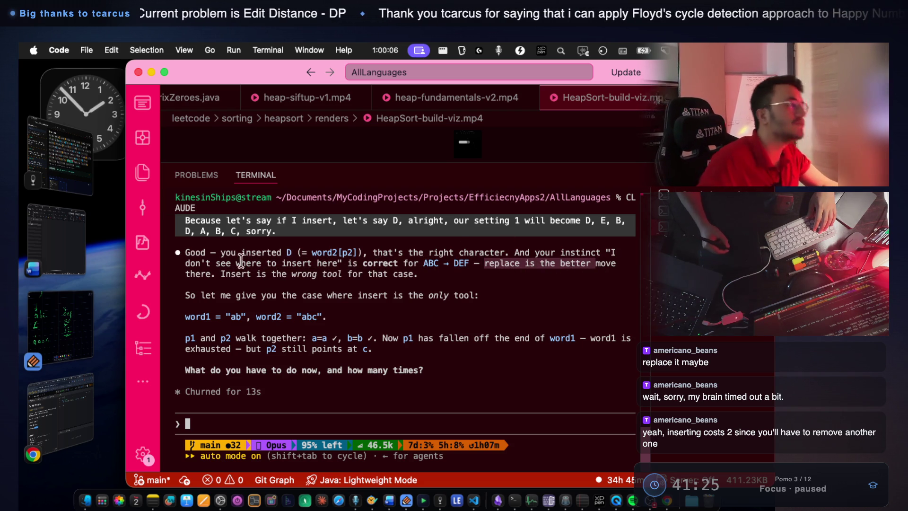
left_click_drag(221, 273, 408, 271)
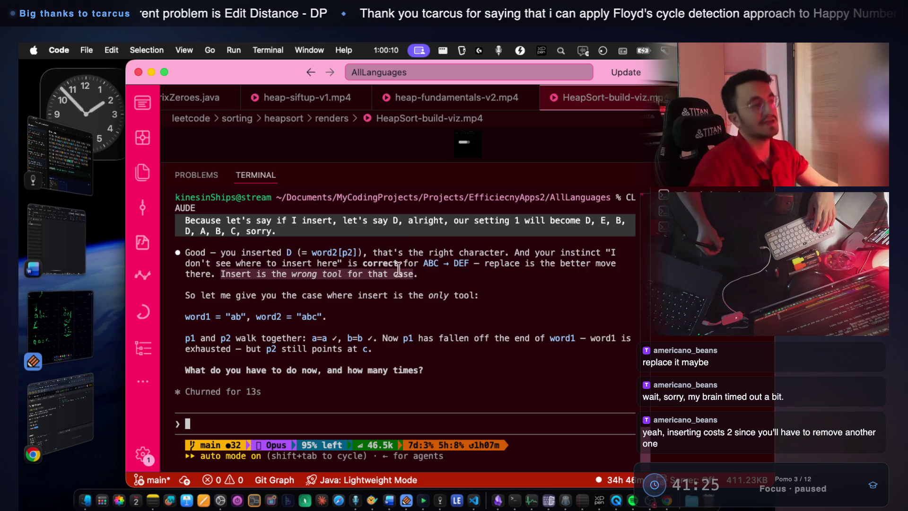
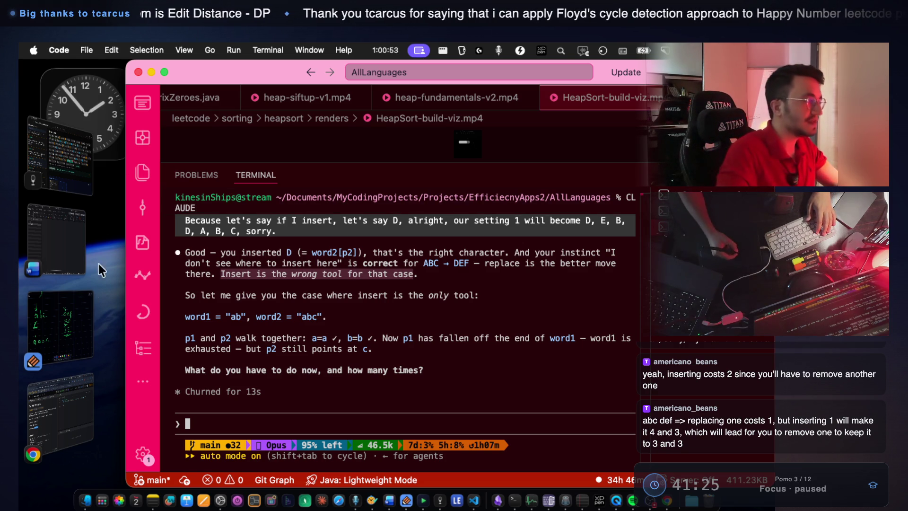
Review the three permitted operations on the LeetCode Edit Distance page, then bring up the Notability sketch
left_click(62, 396)
left_click_drag(228, 338, 147, 298)
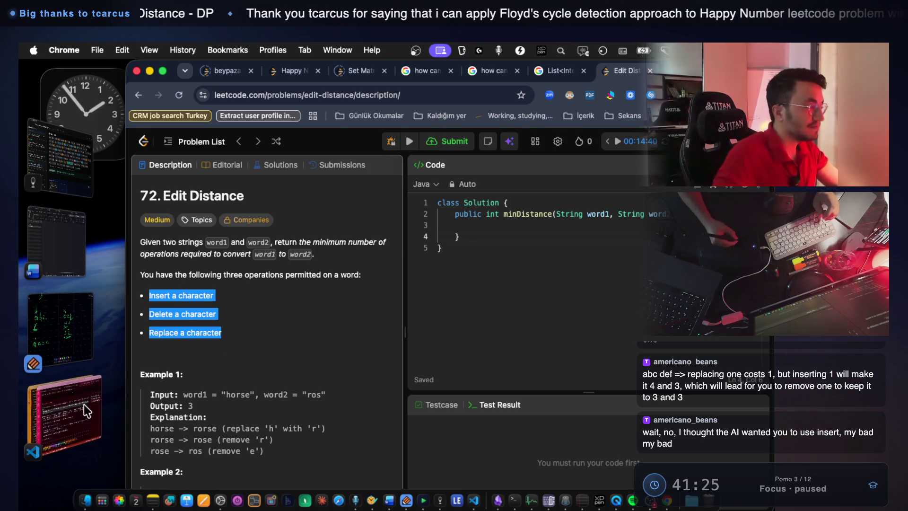
left_click(97, 381)
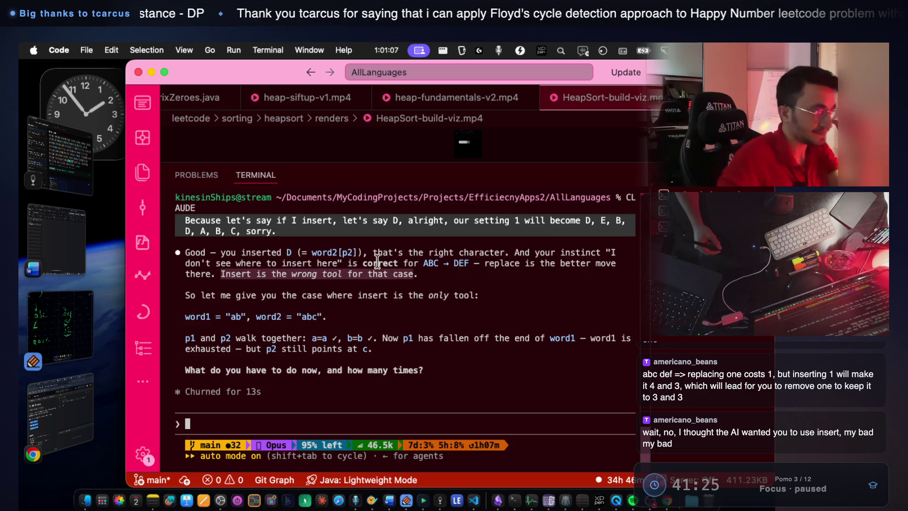
left_click(69, 330)
Draw the root and three child circles branching below it in green
scroll(405, 236, "down", 5)
mouse_move(374, 222)
left_mouse_down()
mouse_move(407, 225)
mouse_move(370, 222)
left_mouse_up()
mouse_move(363, 279)
left_mouse_down()
mouse_move(330, 324)
mouse_move(338, 349)
left_mouse_up()
left_click_drag(388, 269, 423, 352)
mouse_move(394, 246)
left_mouse_down()
mouse_move(560, 390)
mouse_move(573, 350)
left_mouse_up()
Label the three child circles insert, delete and rep
scroll(425, 284, "down", 1)
mouse_move(255, 396)
left_mouse_down()
mouse_move(258, 419)
mouse_move(326, 403)
left_mouse_up()
left_click_drag(332, 396, 328, 415)
left_click_drag(322, 408, 344, 402)
left_click_drag(419, 403, 419, 416)
left_click_drag(439, 409, 436, 414)
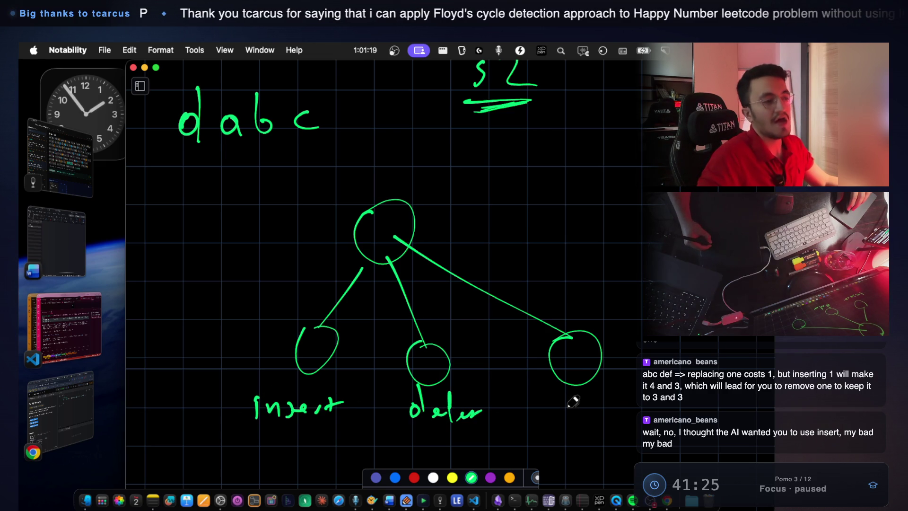
left_click_drag(582, 409, 593, 413)
left_click_drag(607, 410, 617, 407)
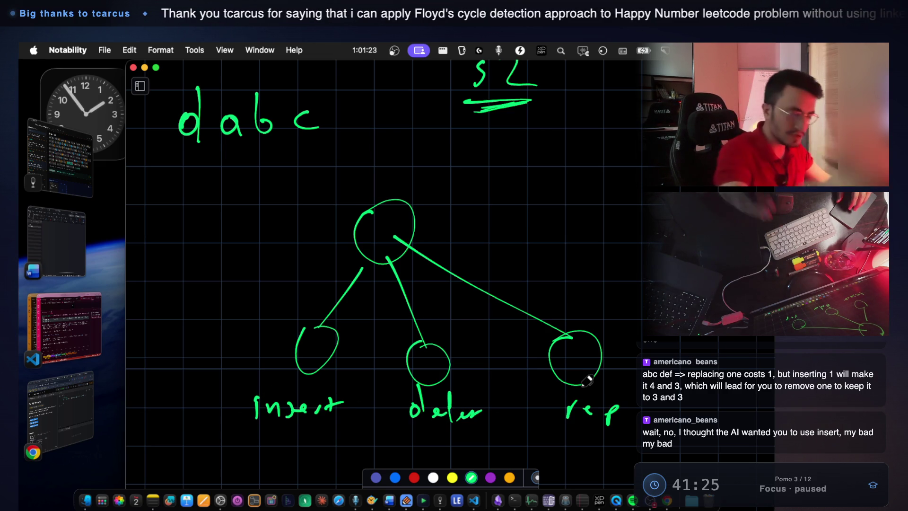
Draw arrows from insert, delete and rep back up to the root
scroll(587, 380, "down", 5)
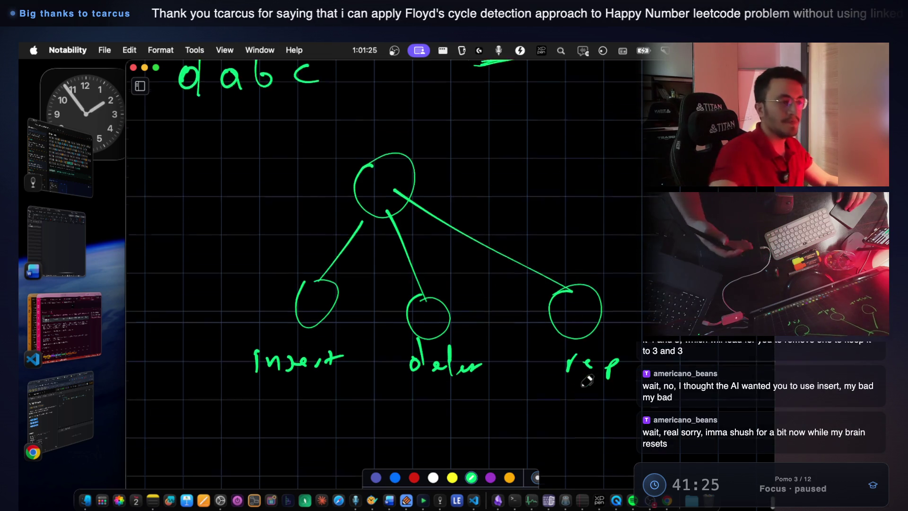
mouse_move(285, 236)
left_mouse_down()
mouse_move(284, 199)
mouse_move(313, 164)
mouse_move(307, 188)
left_mouse_up()
mouse_move(381, 255)
left_mouse_down()
mouse_move(376, 194)
mouse_move(389, 202)
left_mouse_up()
mouse_move(570, 227)
left_mouse_down()
mouse_move(462, 169)
mouse_move(466, 174)
left_mouse_up()
Write the min( , ) expression below the tree
left_click_drag(291, 429, 339, 428)
left_click(346, 403)
scroll(381, 427, "down", 3)
mouse_move(400, 348)
left_mouse_down()
mouse_move(411, 411)
mouse_move(467, 390)
left_mouse_up()
mouse_move(524, 397)
left_mouse_down()
mouse_move(532, 414)
mouse_move(620, 395)
left_mouse_up()
left_click_drag(658, 401, 672, 416)
left_click_drag(688, 399, 719, 396)
left_click_drag(722, 347, 719, 417)
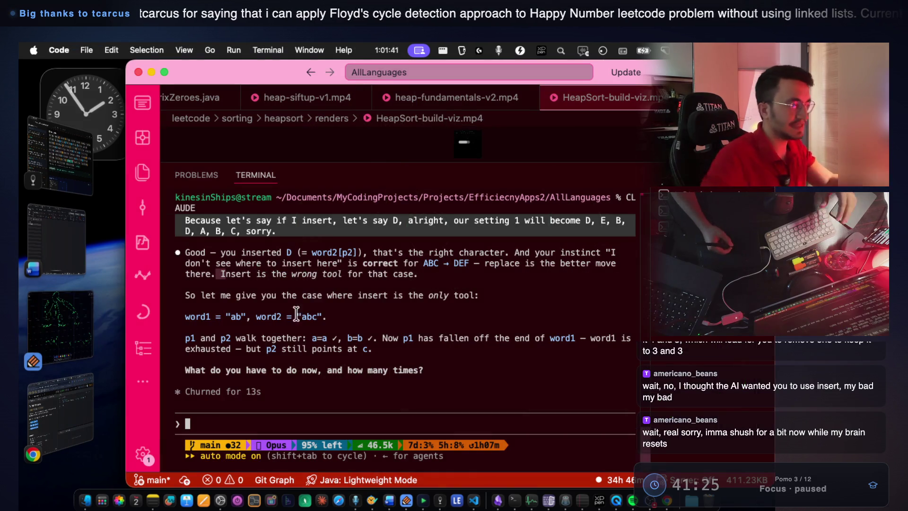
Highlight Claude's word1 "ab" / word2 "abc" walkthrough up to where word1 runs out
key("super+Tab")
mouse_move(201, 295)
left_mouse_down()
mouse_move(264, 305)
mouse_move(470, 295)
mouse_move(389, 305)
left_mouse_up()
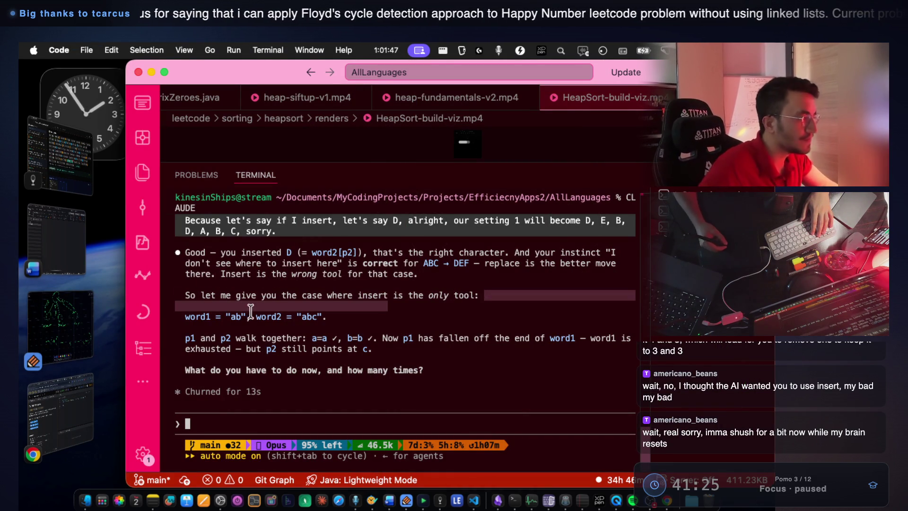
left_click_drag(230, 317, 242, 314)
left_click_drag(303, 317, 314, 317)
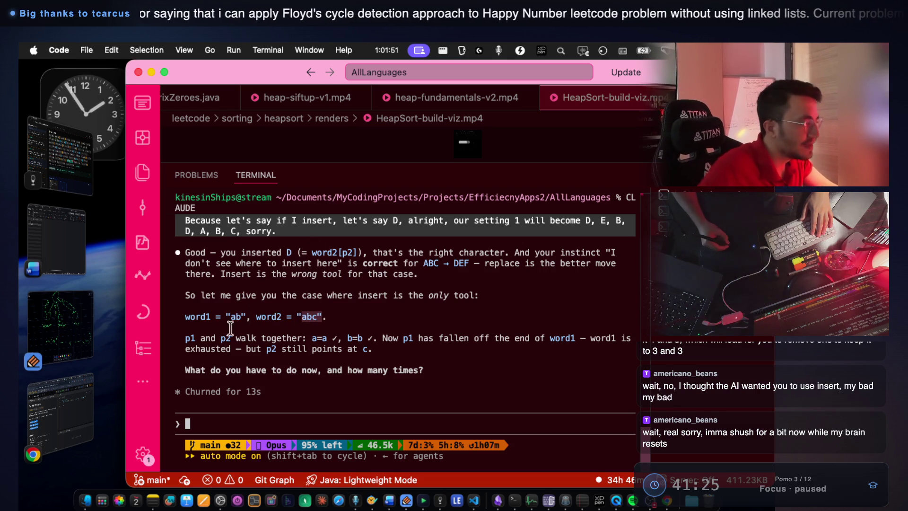
left_click_drag(185, 338, 225, 334)
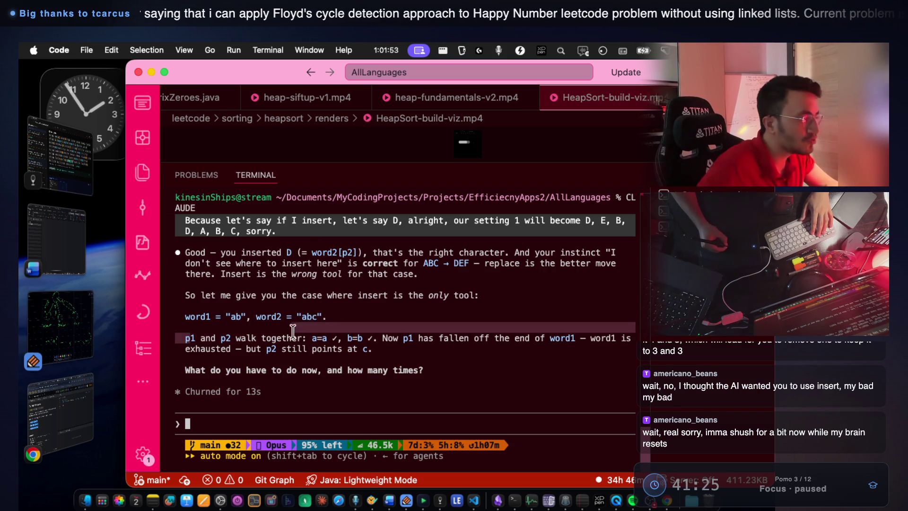
left_click_drag(311, 337, 547, 339)
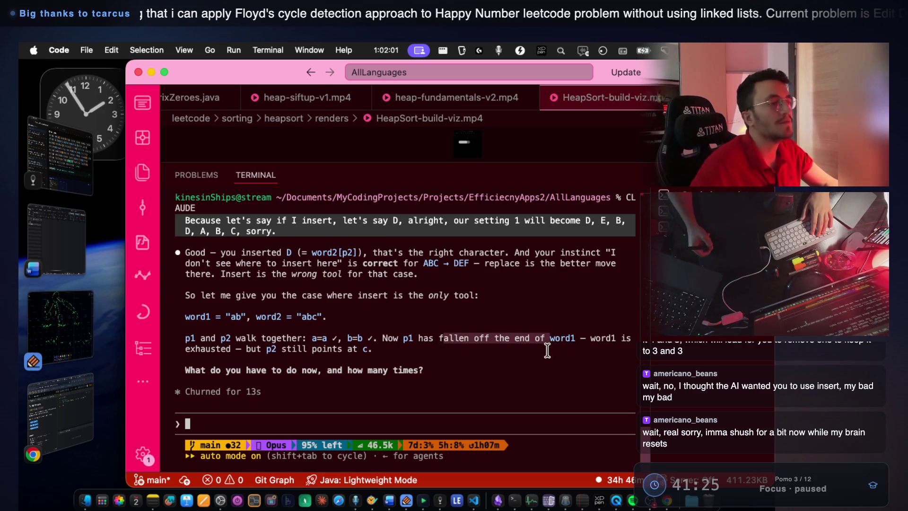
left_click(578, 336)
left_click_drag(591, 338, 632, 337)
left_click_drag(185, 348, 351, 349)
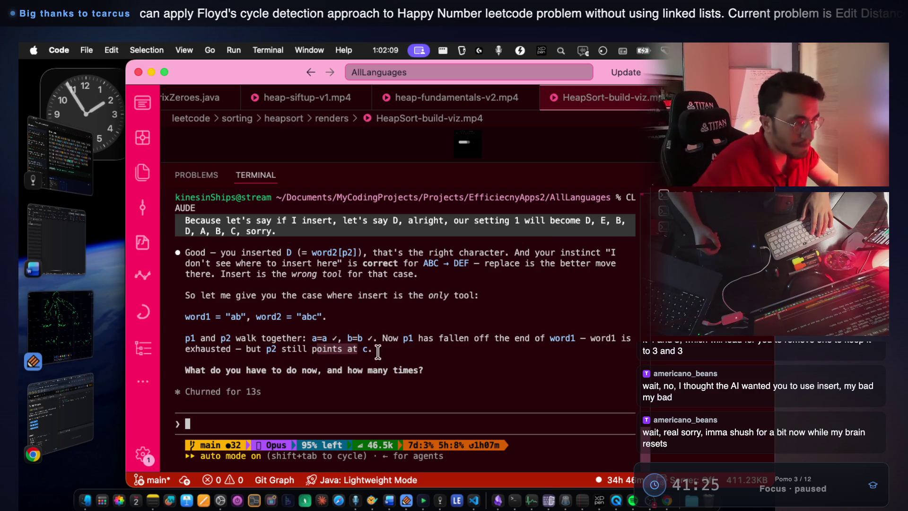
Reply to Claude that the character p2 points to should be inserted into word1
left_click(218, 370)
left_click_drag(219, 371, 265, 370)
type("Of course, obviously, I should insert what P2 points to word one.")
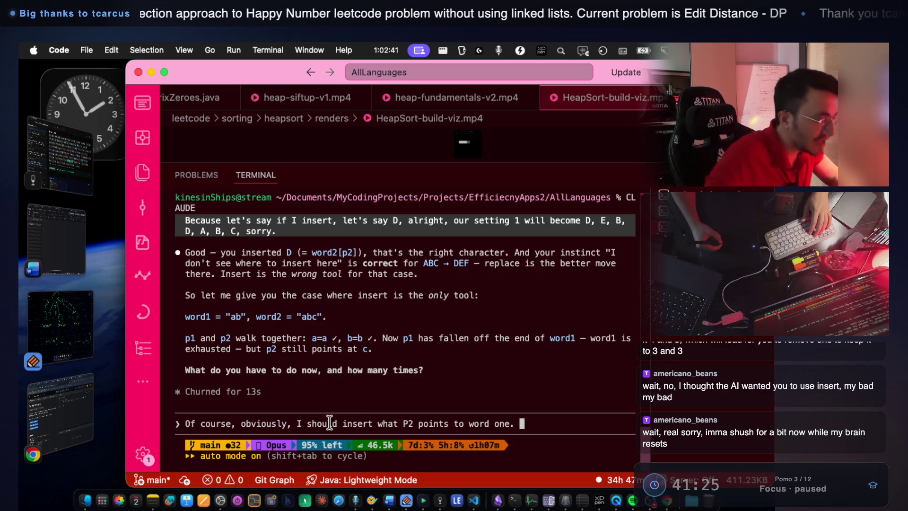
left_click_drag(297, 424, 453, 423)
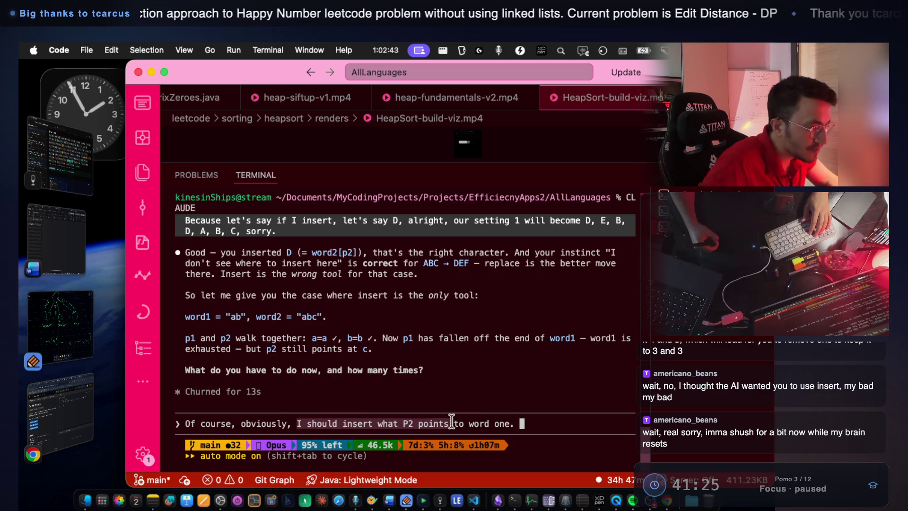
key("Return")
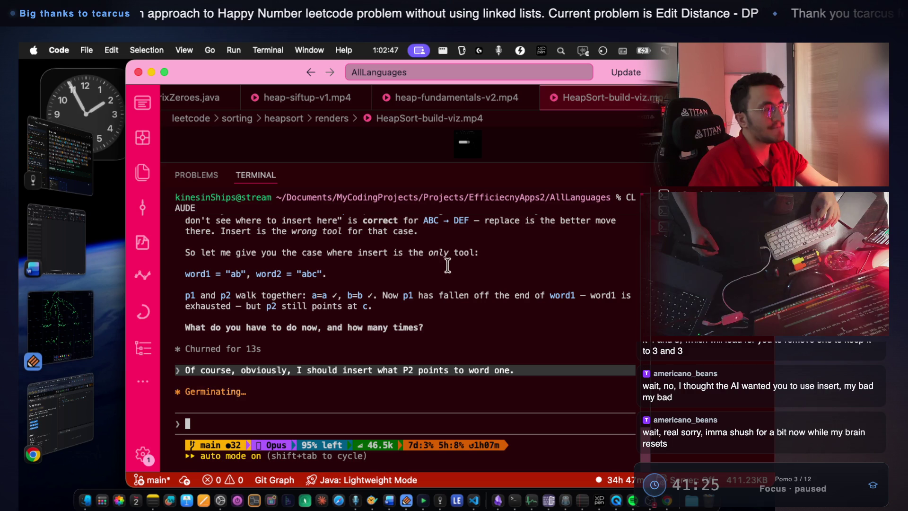
left_click(81, 322)
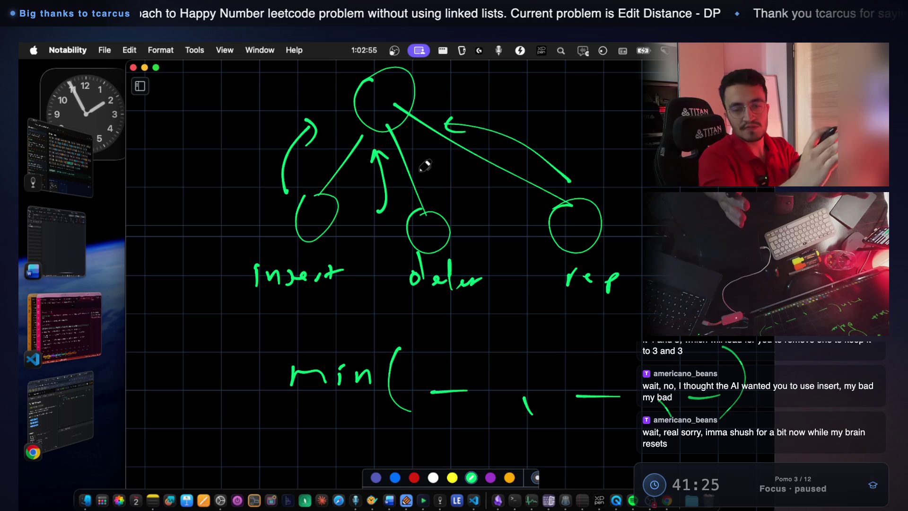
Add an arrow pointing at the min( ) line and zig-zag underlines under insert, delete and rep
mouse_move(199, 377)
left_mouse_down()
mouse_move(235, 377)
mouse_move(237, 392)
left_mouse_up()
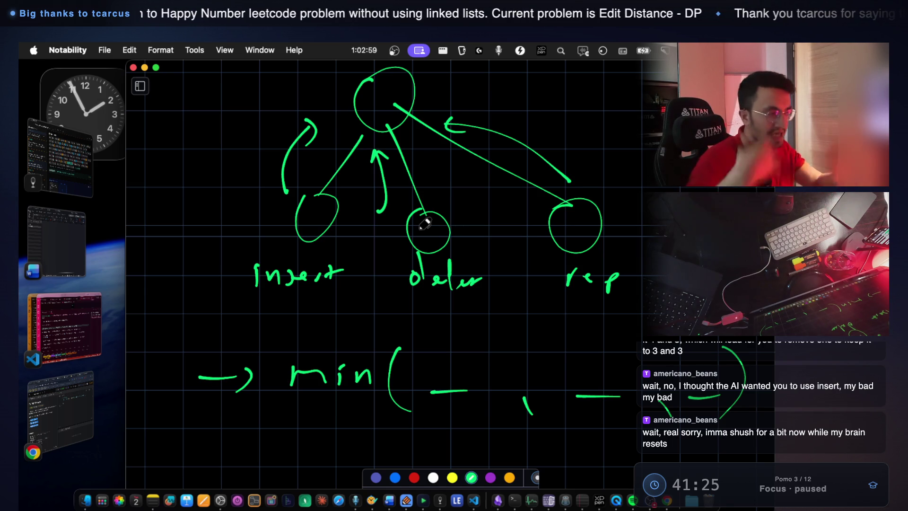
left_click_drag(259, 297, 342, 302)
left_click_drag(418, 302, 491, 307)
left_click_drag(595, 313, 642, 309)
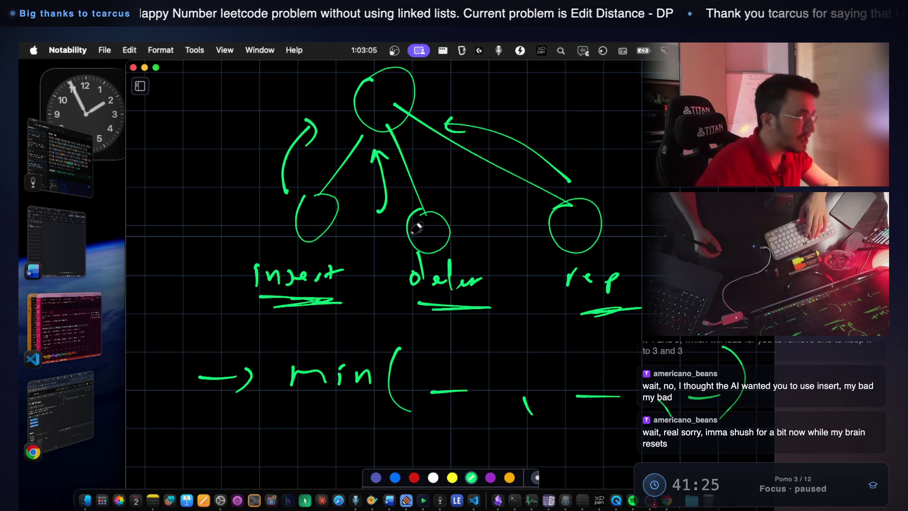
left_click(91, 306)
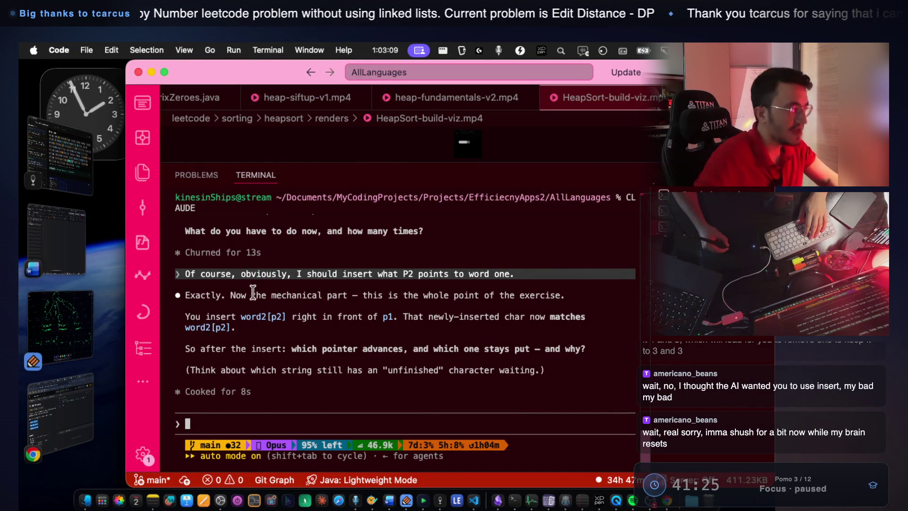
Highlight Claude's explanation of inserting word2[p2] and which pointer, p1 or p2, moves
left_click_drag(232, 295, 421, 295)
left_click_drag(506, 298, 566, 298)
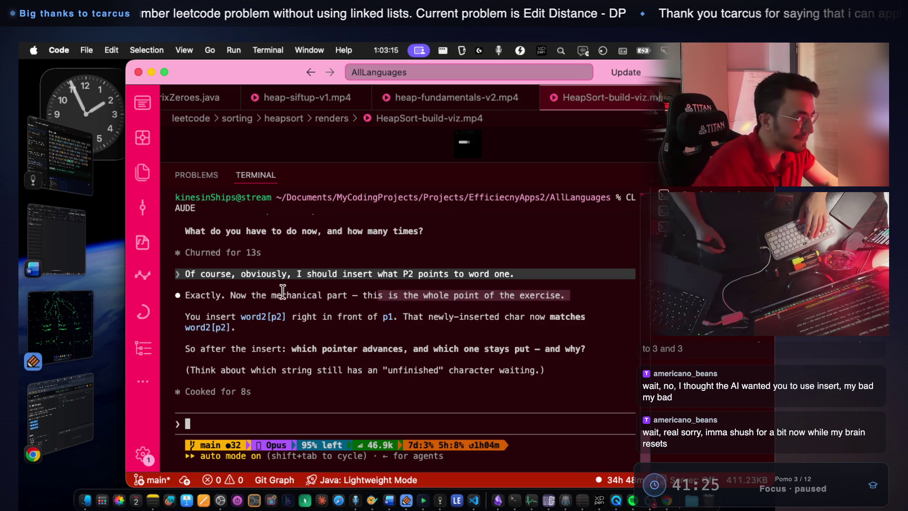
left_click_drag(206, 316, 242, 315)
left_click(261, 319)
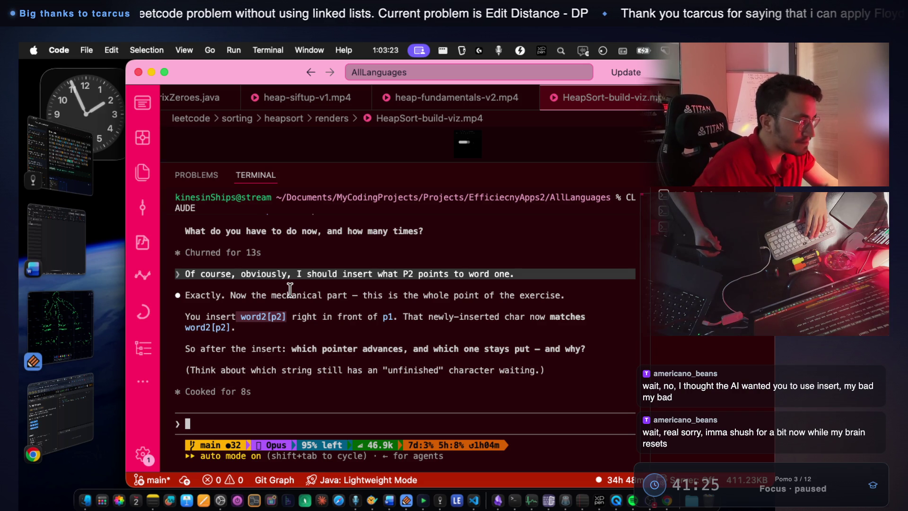
left_click_drag(290, 317, 242, 314)
left_click_drag(354, 317, 521, 317)
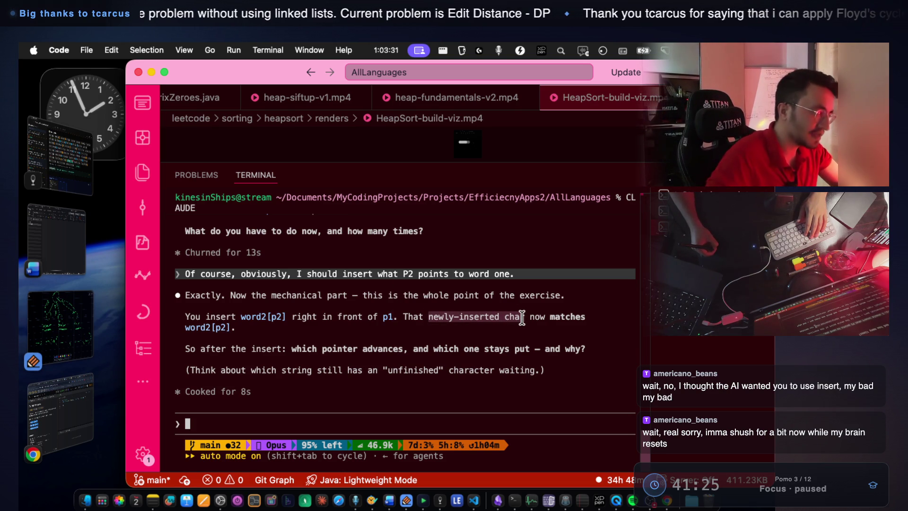
mouse_move(241, 327)
left_mouse_down()
mouse_move(185, 327)
mouse_move(268, 348)
mouse_move(501, 359)
mouse_move(532, 349)
mouse_move(492, 348)
left_mouse_up()
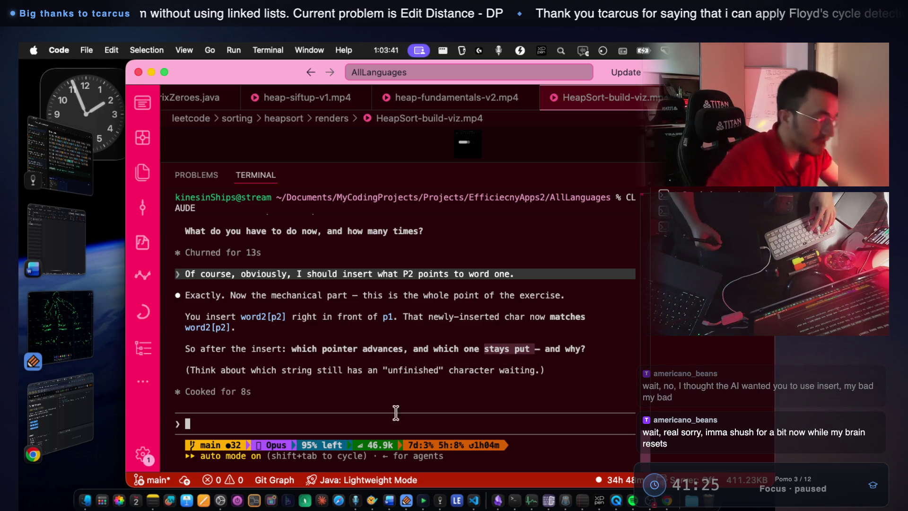
left_click(392, 500)
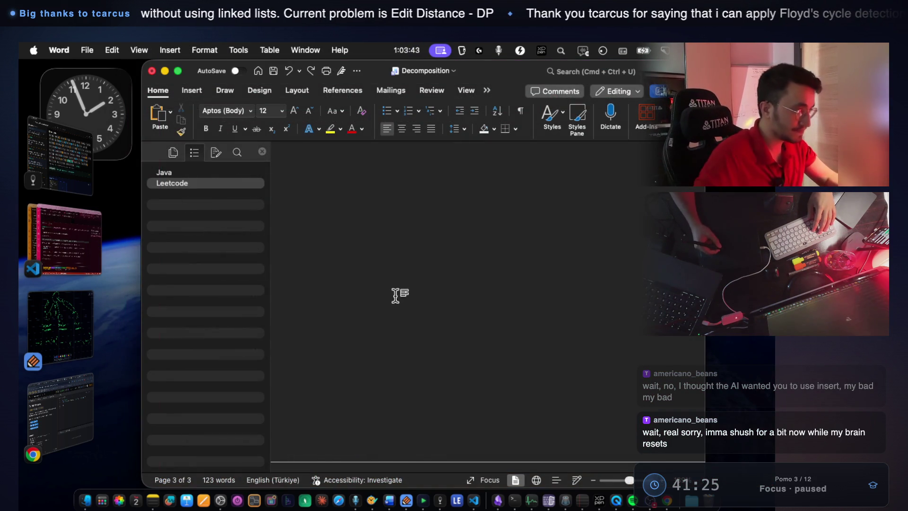
Add the note 'stays put' on a new line at the end of the Decomposition document
scroll(432, 282, "up", 10)
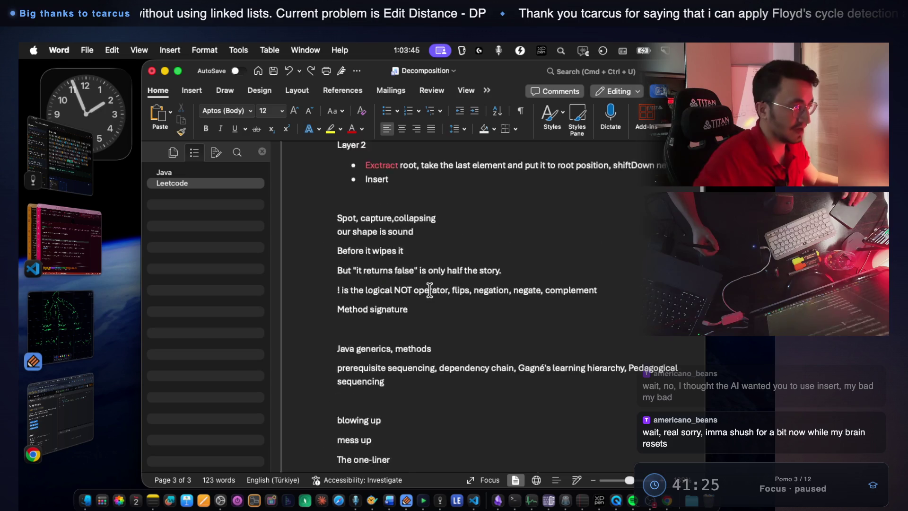
scroll(430, 291, "down", 10)
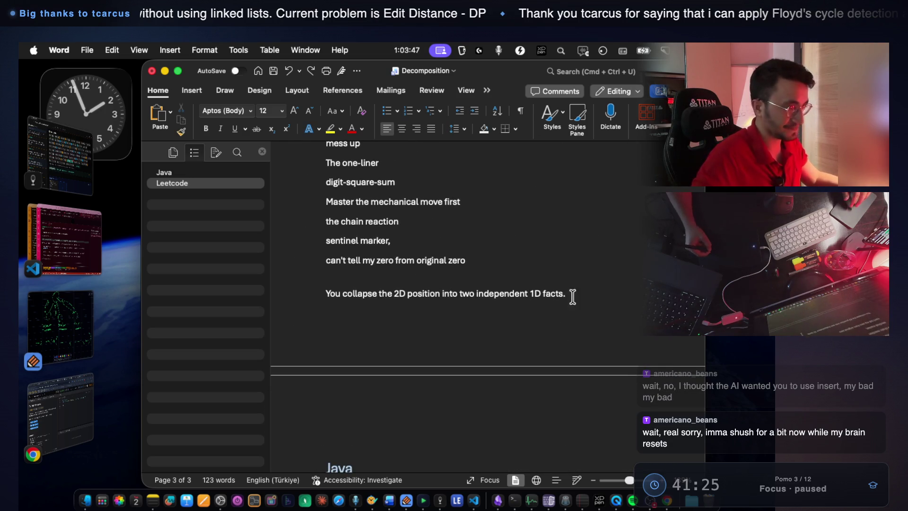
key("Return")
key("Return")
key("Return")
type("stays put")
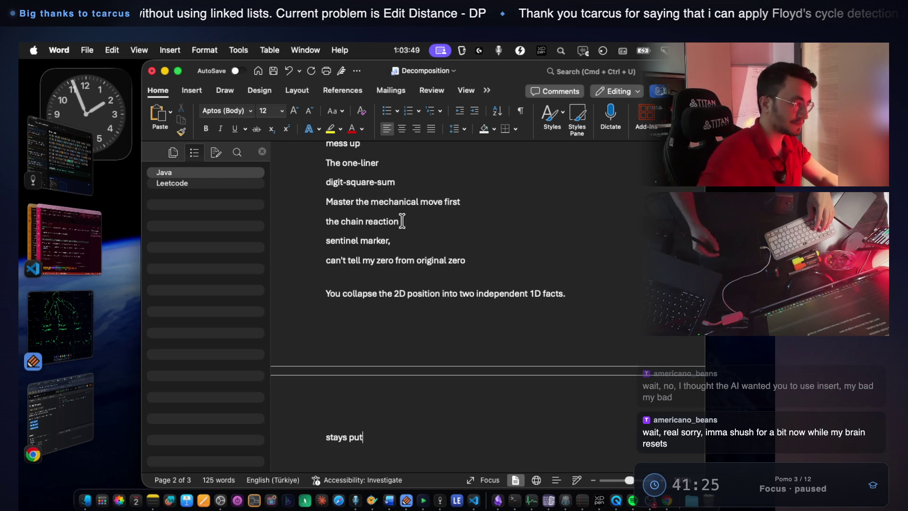
left_click(79, 253)
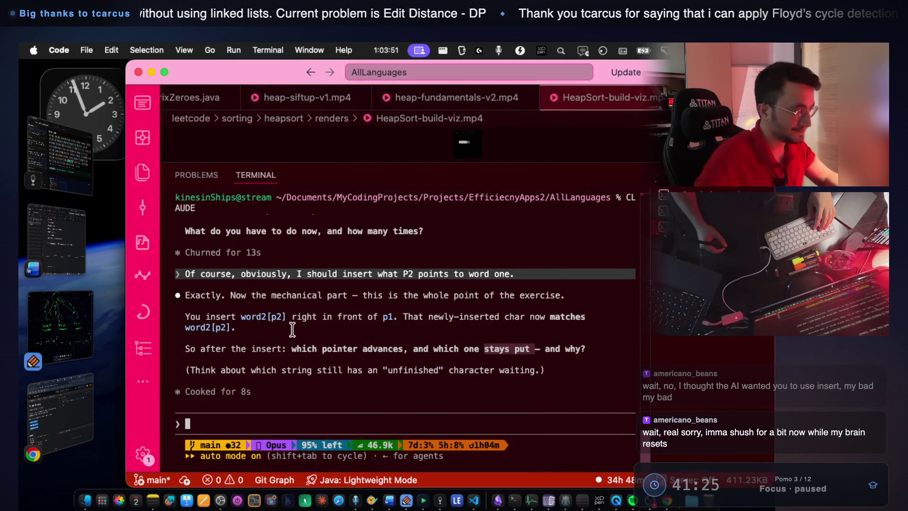
Highlight Claude's pointer-advance question and scroll back to the word1 = "ab", word2 = "abc" example
left_click_drag(291, 348, 531, 348)
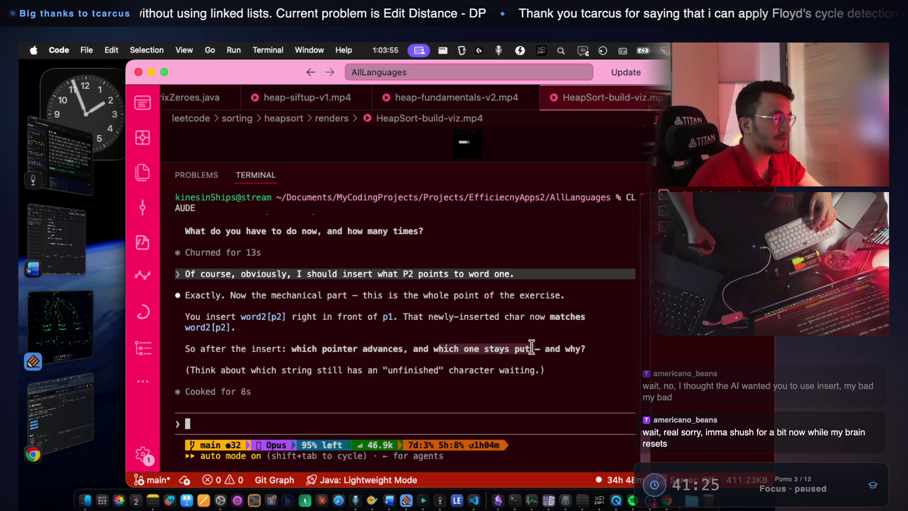
left_click_drag(322, 348, 358, 349)
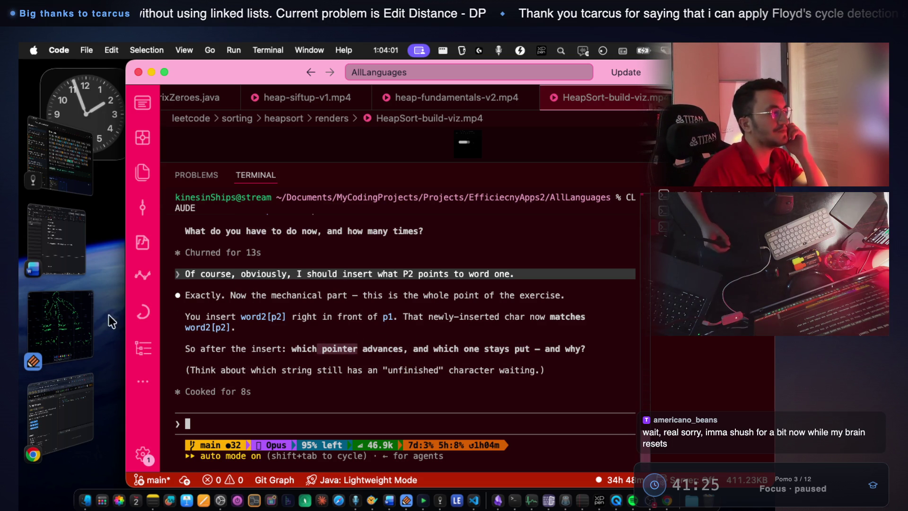
scroll(343, 315, "up", 5)
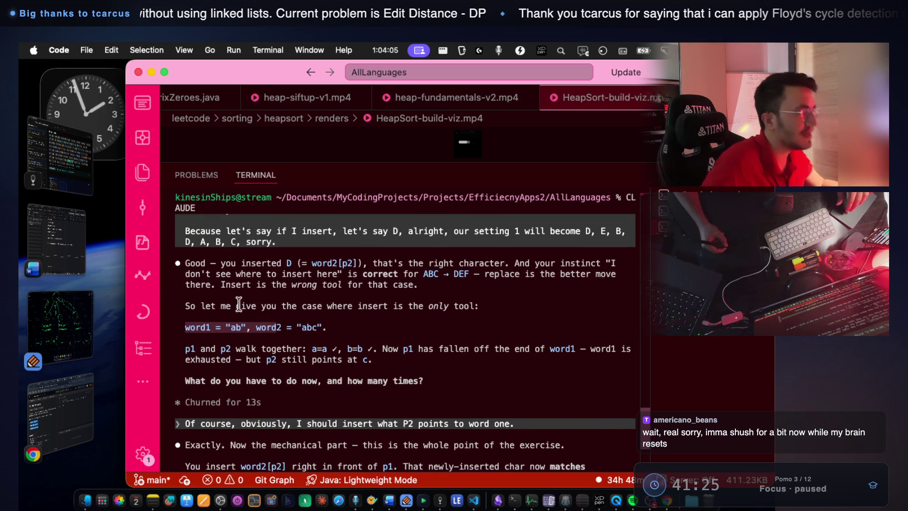
left_click(78, 316)
scroll(398, 297, "down", 3)
mouse_move(239, 233)
left_mouse_down()
mouse_move(235, 255)
mouse_move(240, 234)
left_mouse_up()
Slash through the matched a and b in both ab and abc
left_click_drag(288, 251, 290, 278)
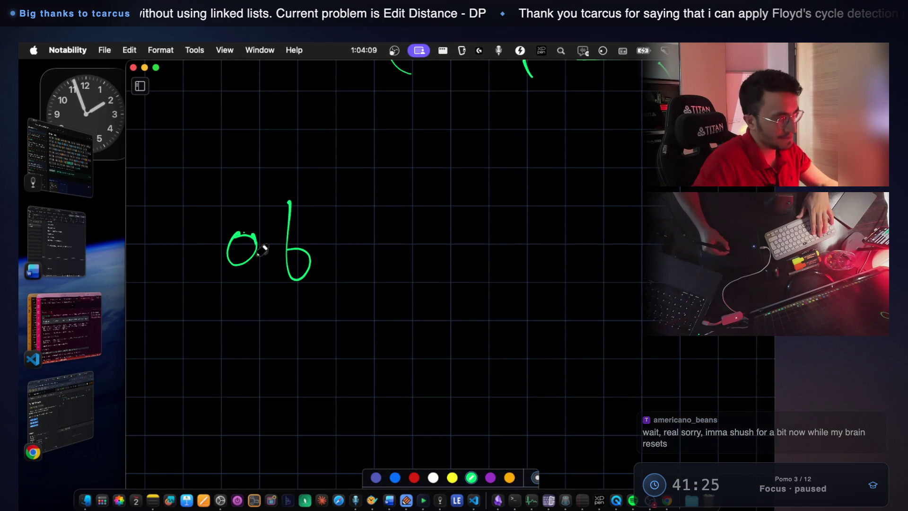
left_click_drag(257, 234, 257, 283)
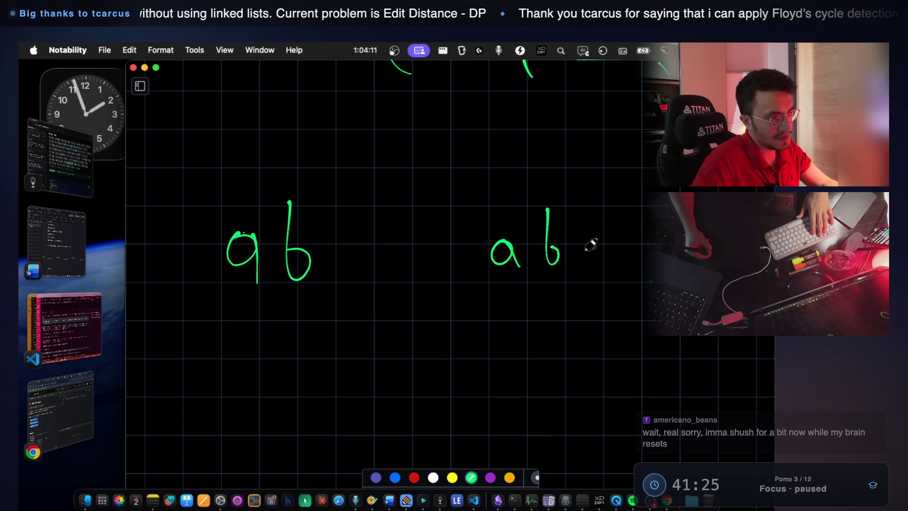
scroll(297, 254, "down", 2)
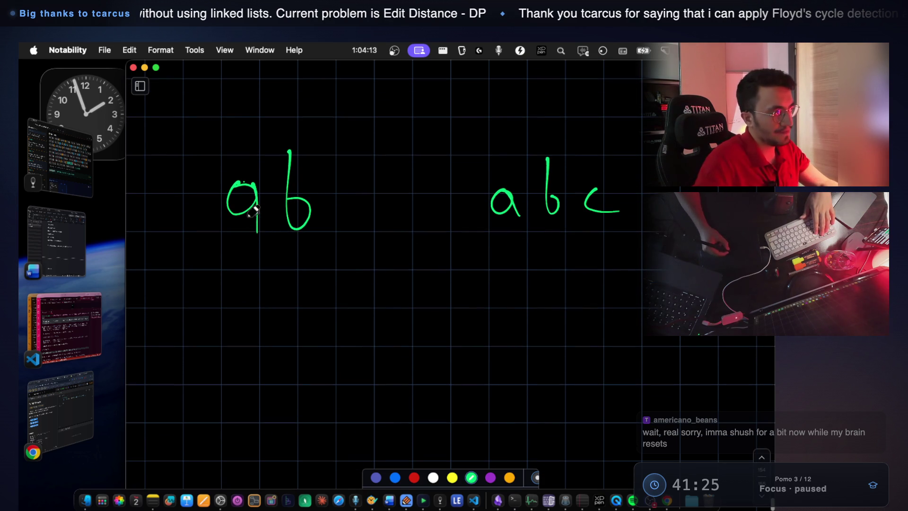
left_click_drag(257, 162, 212, 270)
left_click_drag(510, 167, 466, 251)
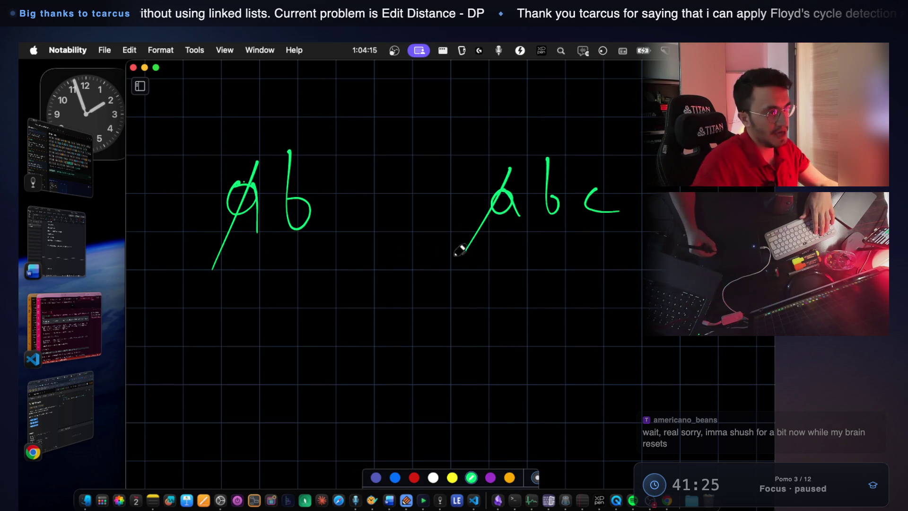
left_click_drag(314, 152, 266, 271)
left_click_drag(565, 163, 506, 246)
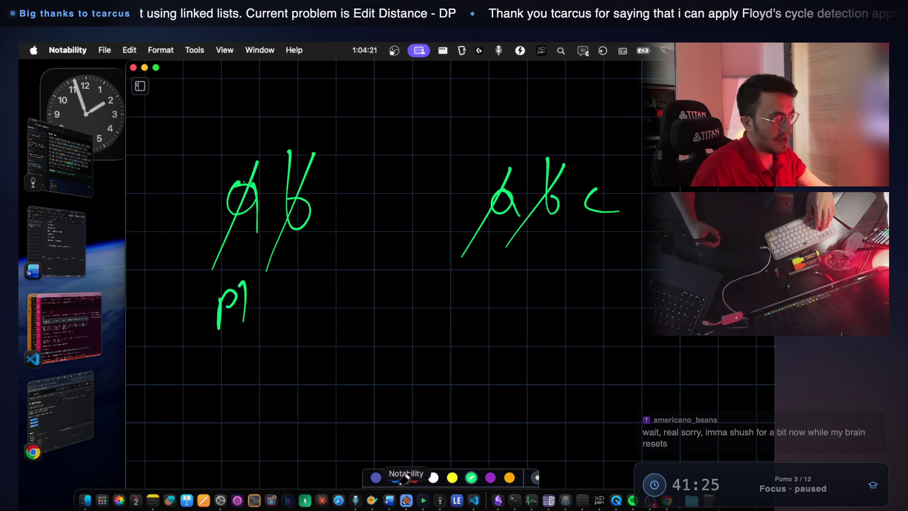
Reposition the whiteboard window and lasso-move the p1 label right, past the crossed-out b
left_click(452, 411)
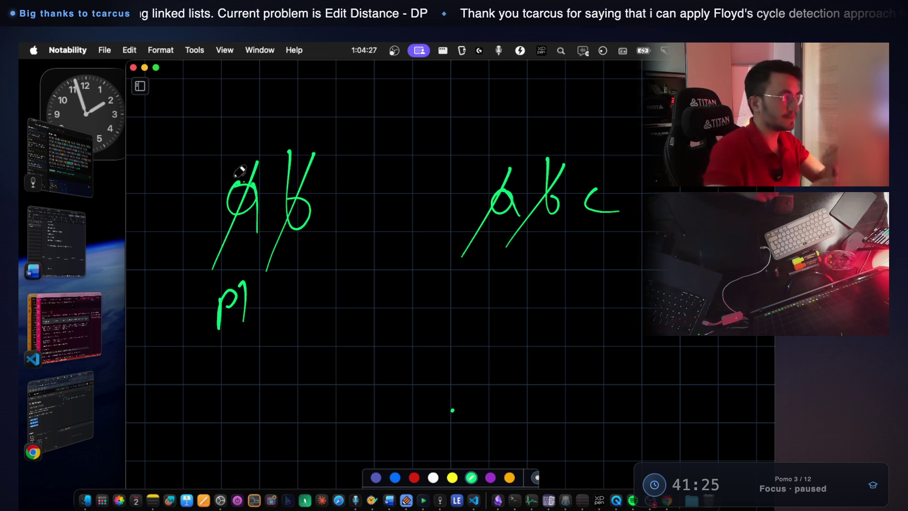
left_click_drag(243, 60, 235, 89)
mouse_move(181, 82)
left_mouse_down()
mouse_move(184, 197)
mouse_move(208, 163)
mouse_move(191, 66)
mouse_move(170, 112)
mouse_move(189, 111)
mouse_move(188, 129)
left_mouse_up()
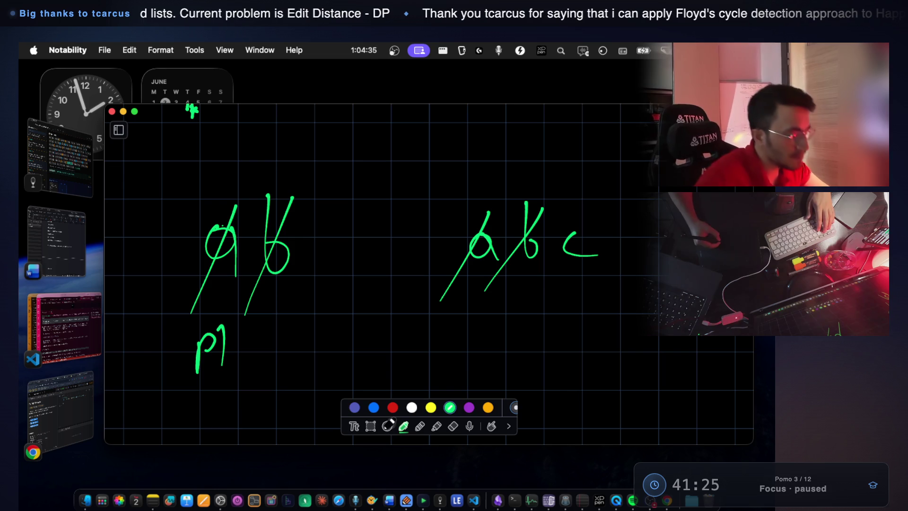
key("l")
mouse_move(185, 319)
left_mouse_down()
mouse_move(236, 387)
mouse_move(208, 356)
left_mouse_up()
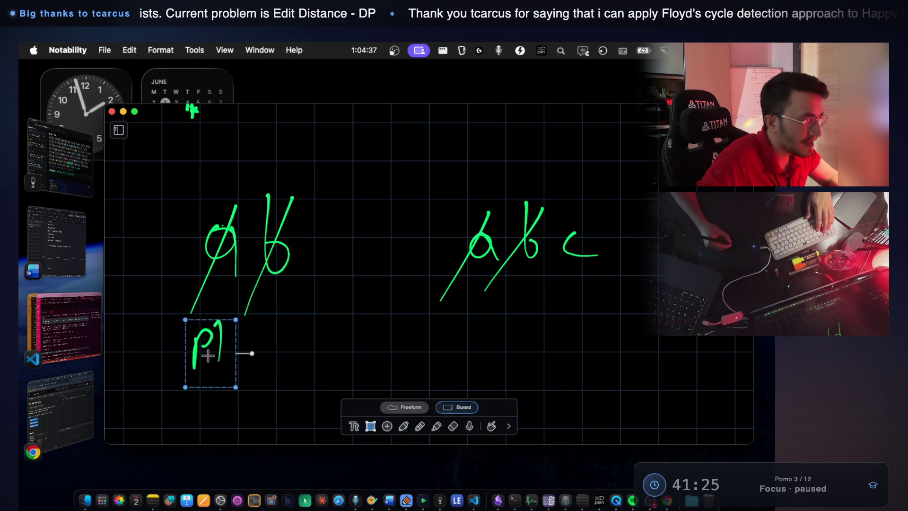
left_click(405, 425)
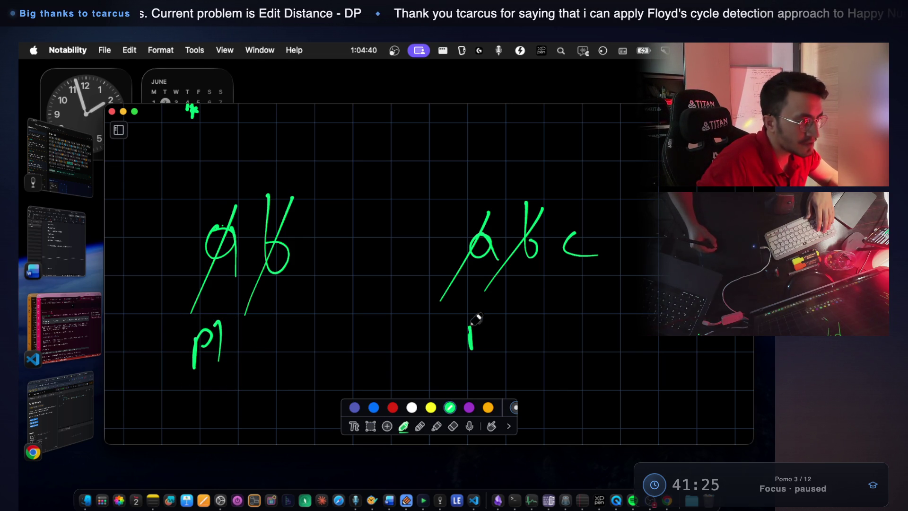
left_click(371, 426)
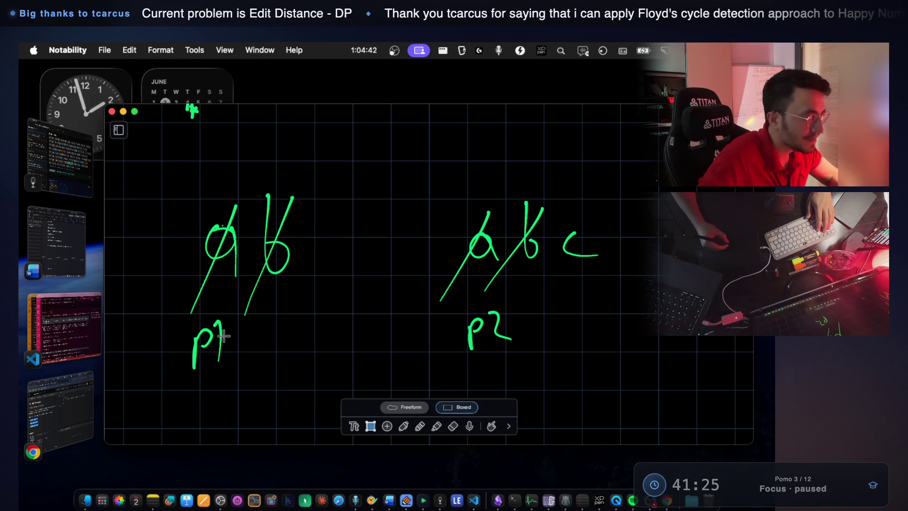
mouse_move(201, 340)
left_mouse_down()
mouse_move(229, 361)
mouse_move(430, 351)
mouse_move(306, 330)
mouse_move(221, 329)
mouse_move(270, 336)
left_mouse_up()
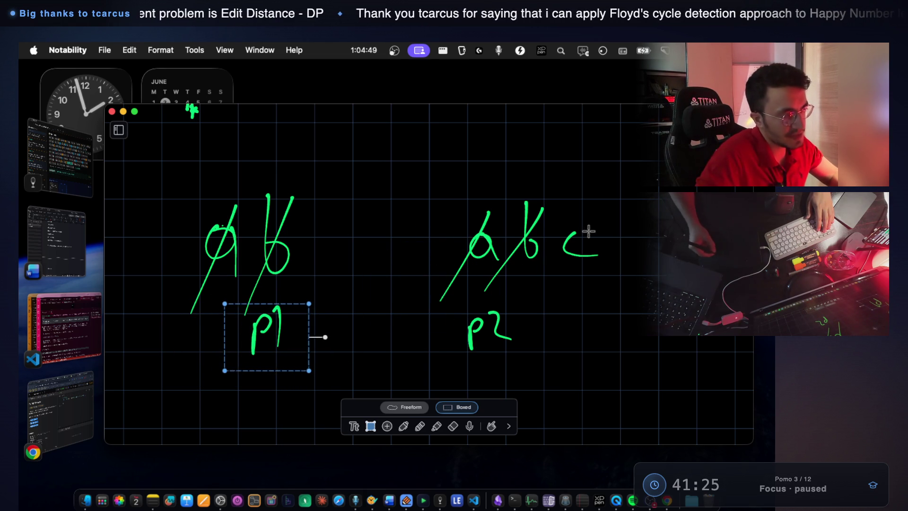
left_click_drag(270, 332, 319, 336)
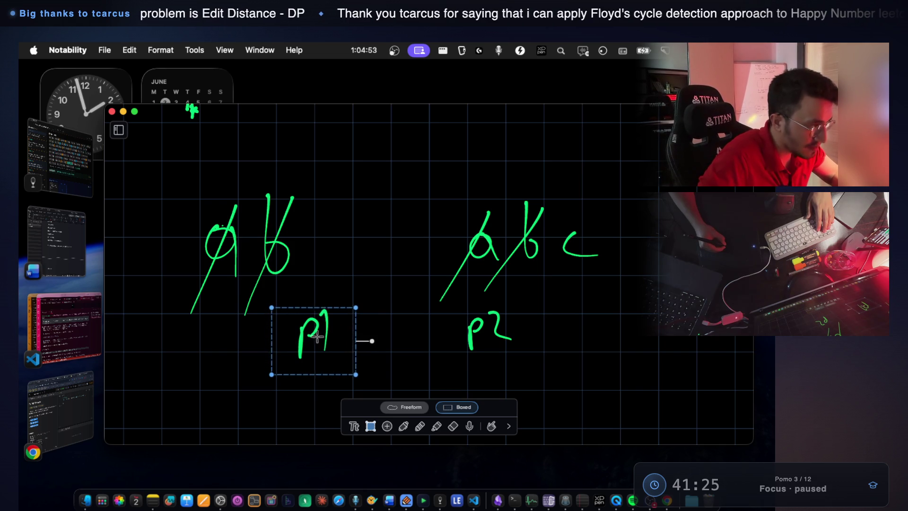
left_click(403, 426)
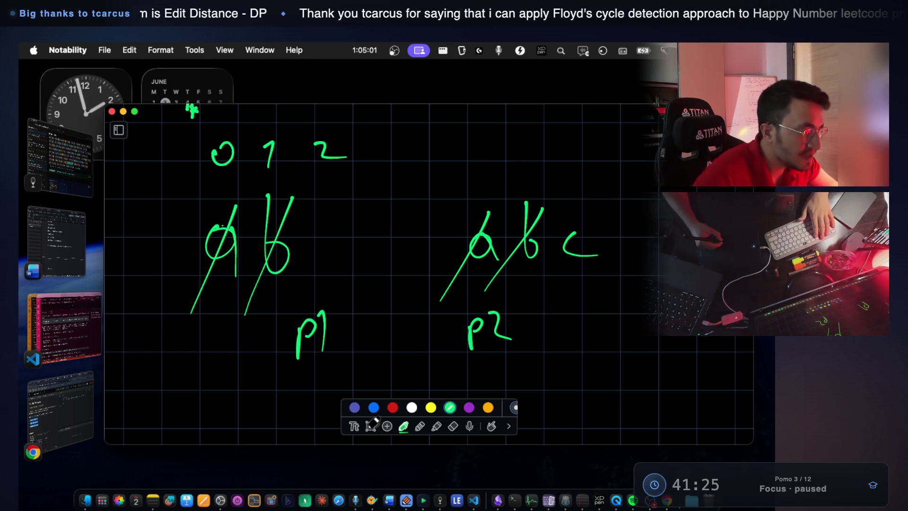
Move p2 under the c of abc, draw an empty slot after s1's b, and label S1
left_click(371, 426)
mouse_move(463, 299)
left_mouse_down()
mouse_move(517, 349)
mouse_move(518, 368)
left_mouse_up()
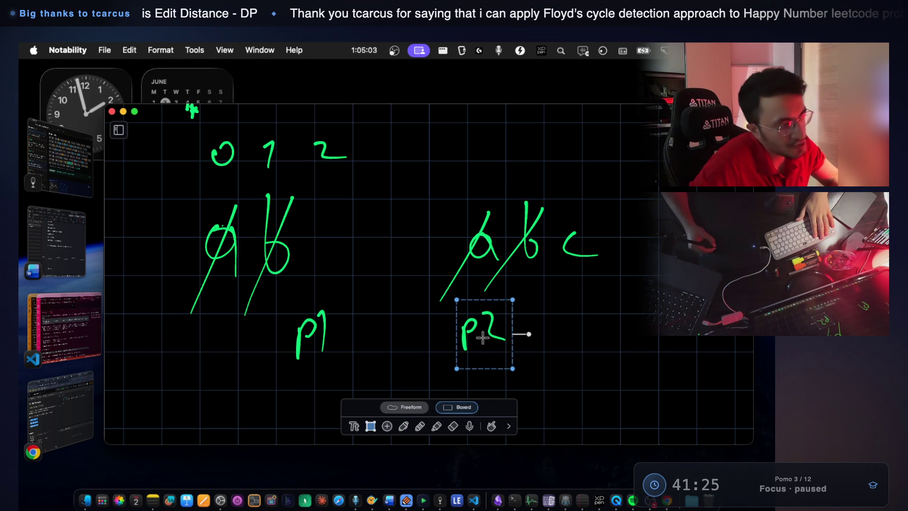
mouse_move(496, 339)
left_mouse_down()
mouse_move(515, 326)
mouse_move(537, 333)
mouse_move(481, 334)
mouse_move(481, 309)
mouse_move(504, 275)
mouse_move(530, 327)
mouse_move(525, 298)
mouse_move(549, 285)
mouse_move(565, 285)
mouse_move(581, 325)
left_mouse_up()
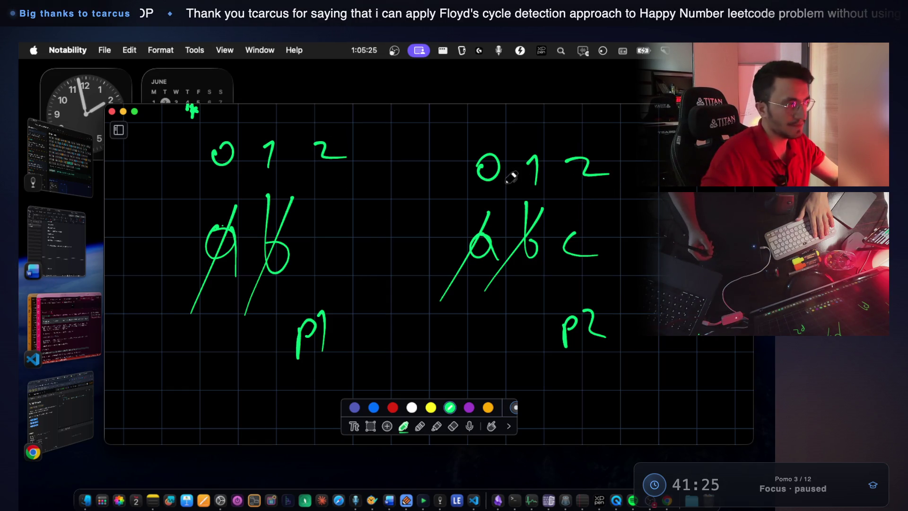
left_click_drag(303, 271, 351, 270)
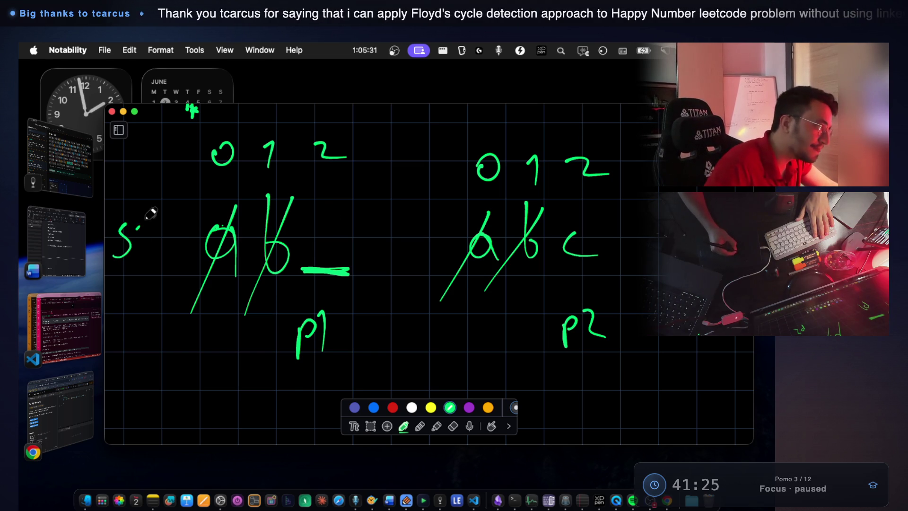
left_click_drag(140, 225, 139, 265)
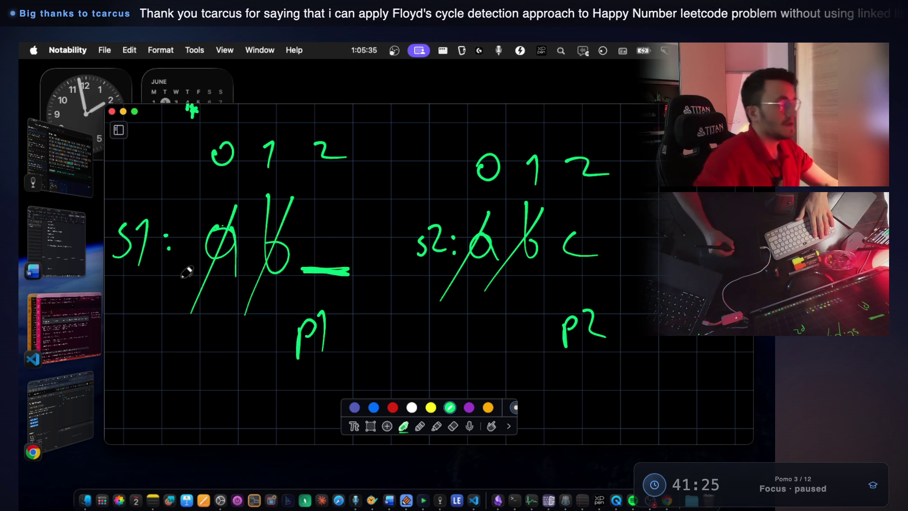
left_click(47, 350)
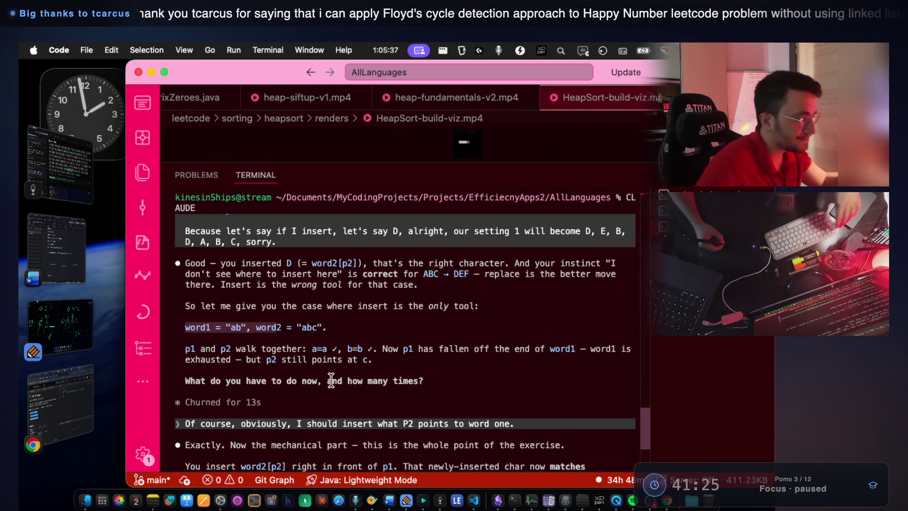
Scroll to Claude's latest reply about inserting word2[p2], then return to the Notability sketch
scroll(332, 380, "down", 5)
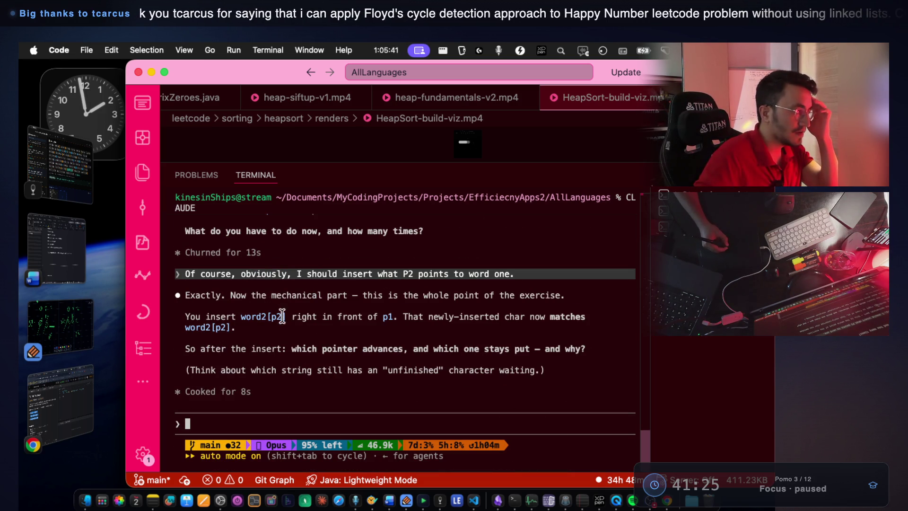
left_click(61, 330)
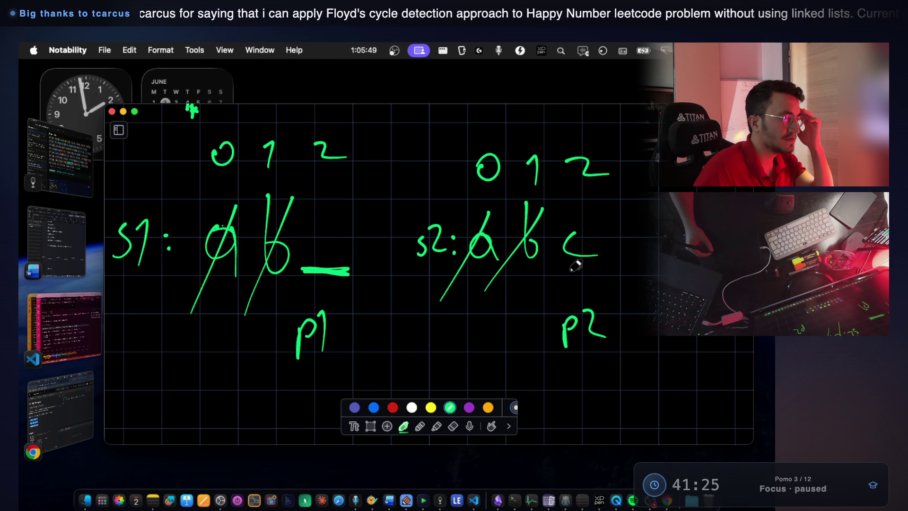
Underline the c in s2 and write a white inserted c in s1's empty third slot
left_click_drag(568, 268, 597, 267)
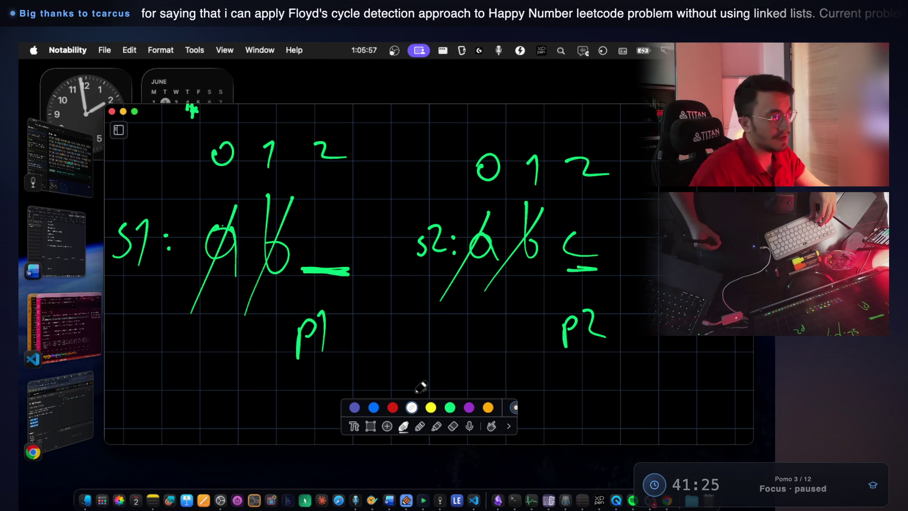
left_click_drag(345, 223, 349, 247)
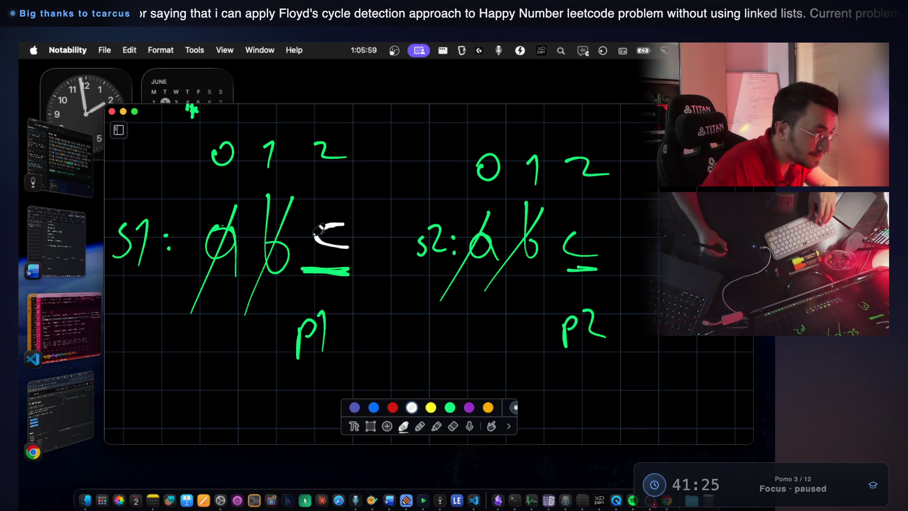
left_click(58, 337)
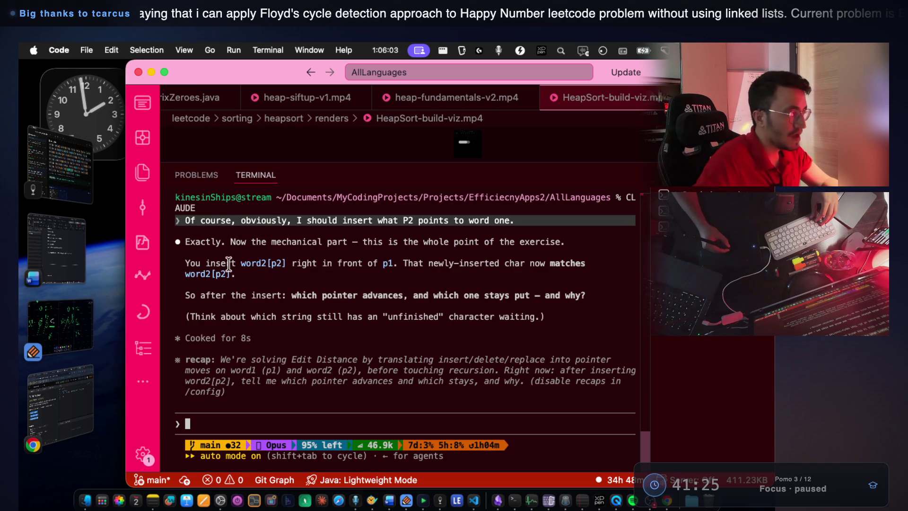
Highlight Claude's points on inserting word2[p2] before p1 and which pointer advances, then return to Notability
left_click_drag(240, 260, 275, 261)
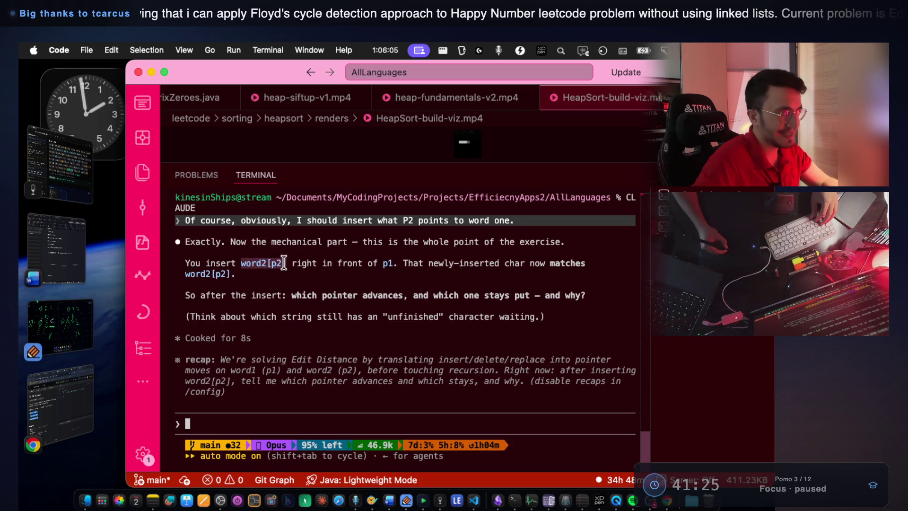
double_click(389, 265)
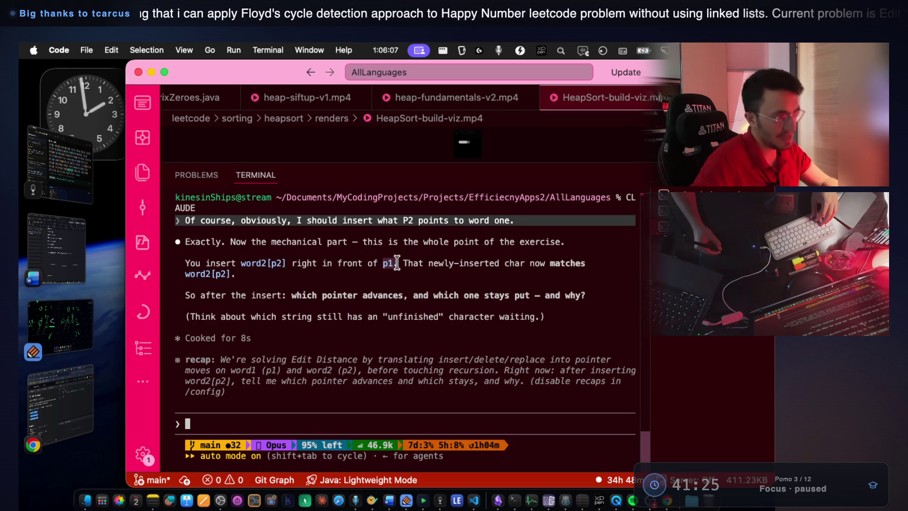
left_click_drag(425, 263, 510, 263)
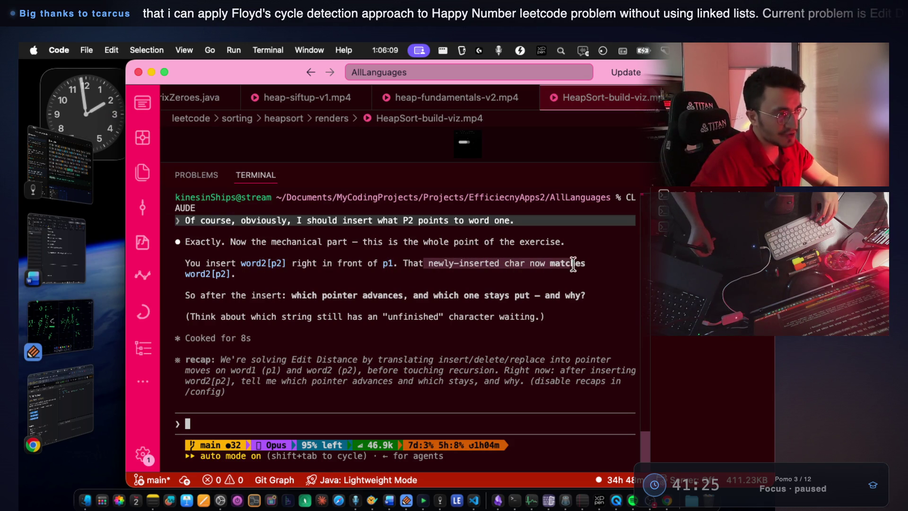
left_click_drag(586, 263, 585, 271)
left_click_drag(232, 295, 390, 294)
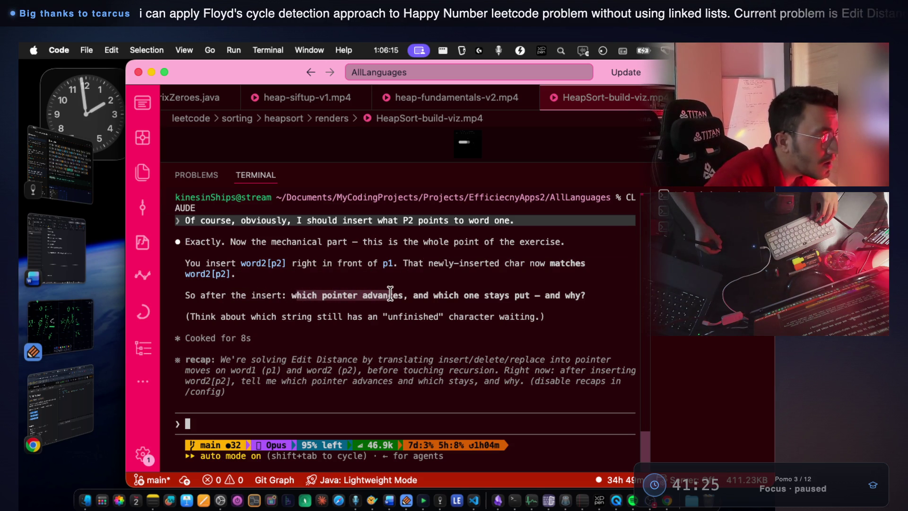
left_click_drag(291, 263, 371, 263)
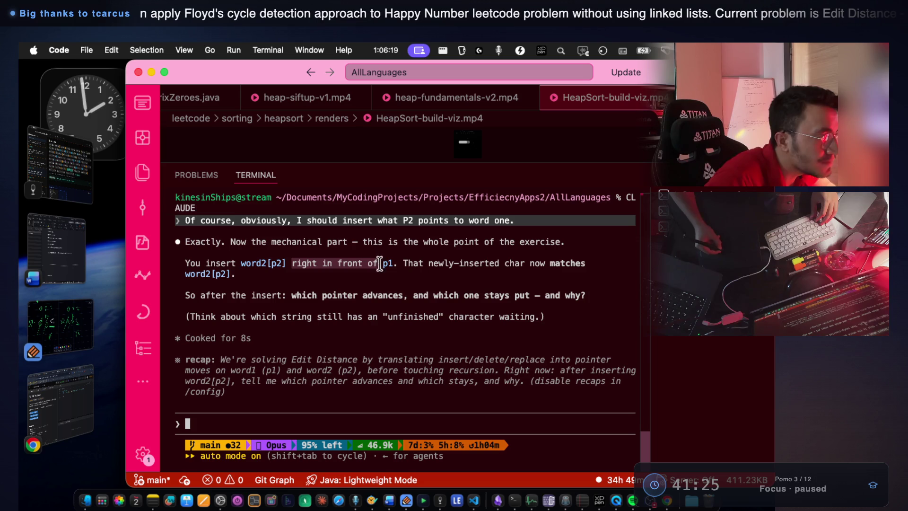
left_click(83, 322)
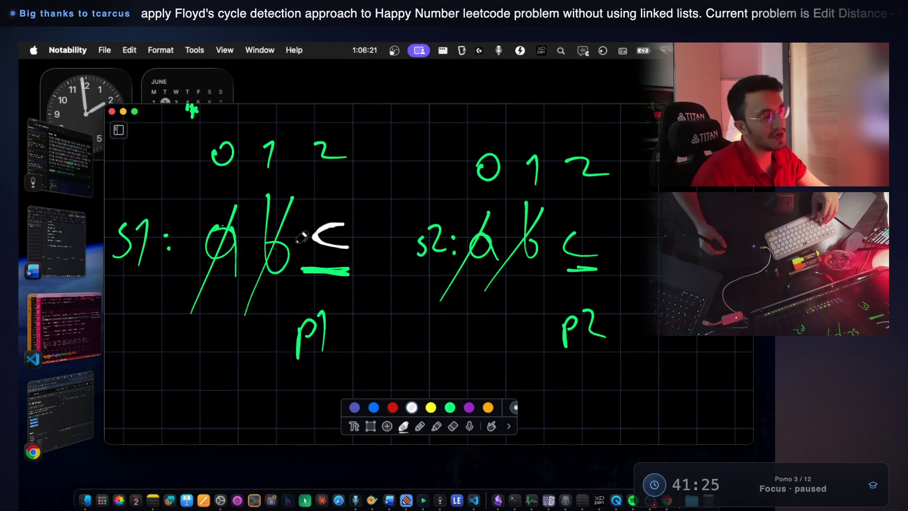
Lasso the p1 label and slide it left and right until it sits under the a
left_click(371, 426)
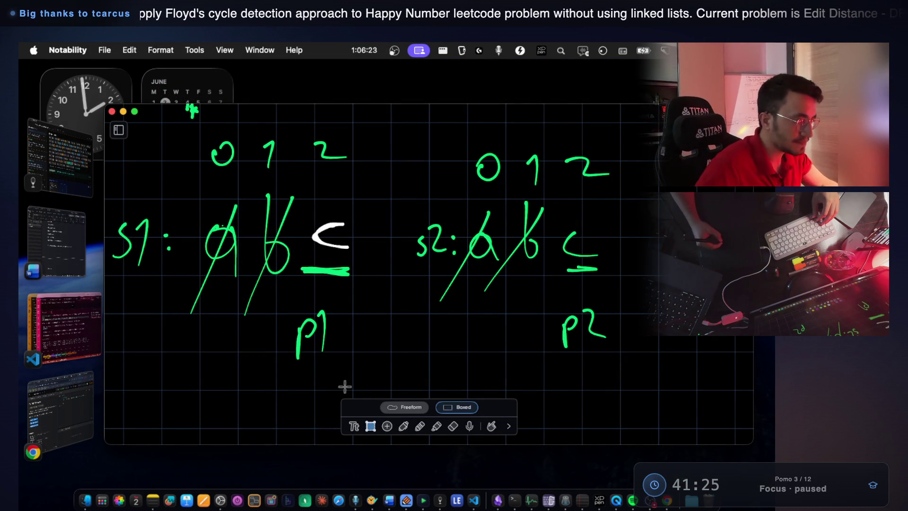
left_click_drag(286, 308, 357, 374)
left_click_drag(310, 337, 218, 342)
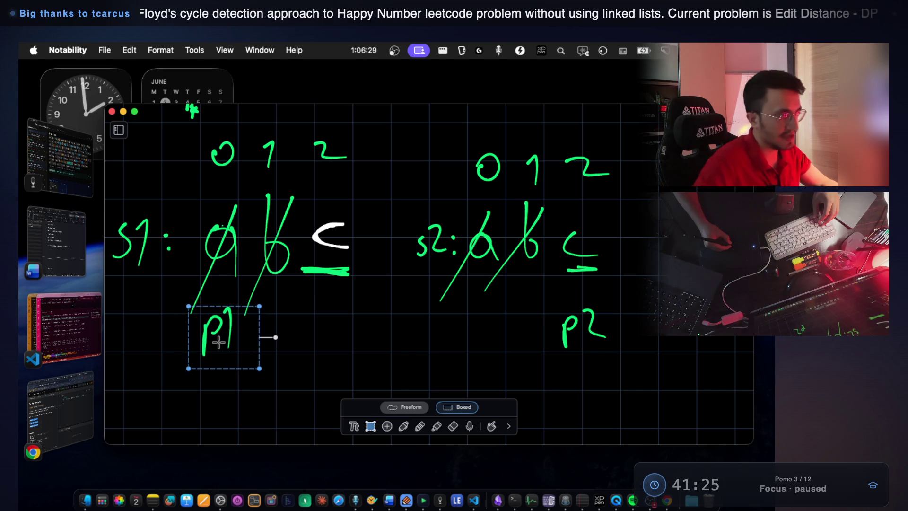
mouse_move(218, 342)
left_mouse_down()
mouse_move(256, 336)
mouse_move(272, 347)
left_mouse_up()
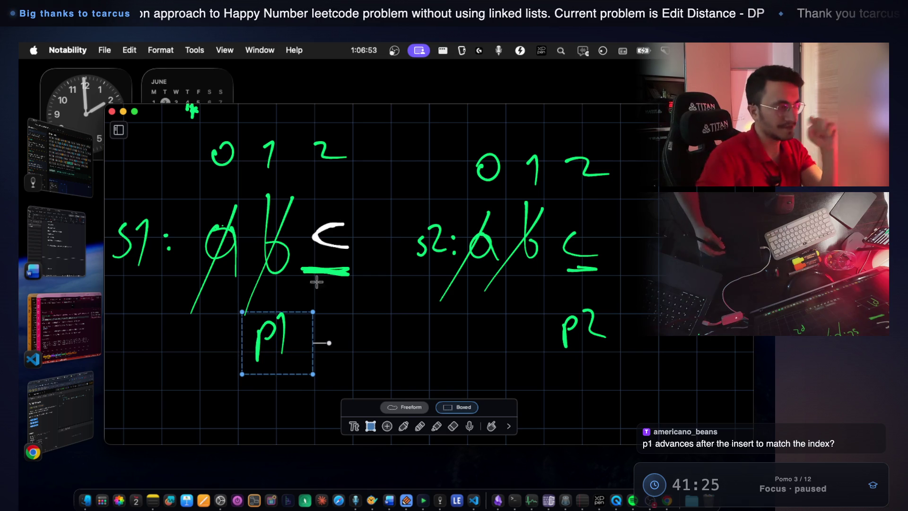
left_click_drag(275, 331, 228, 334)
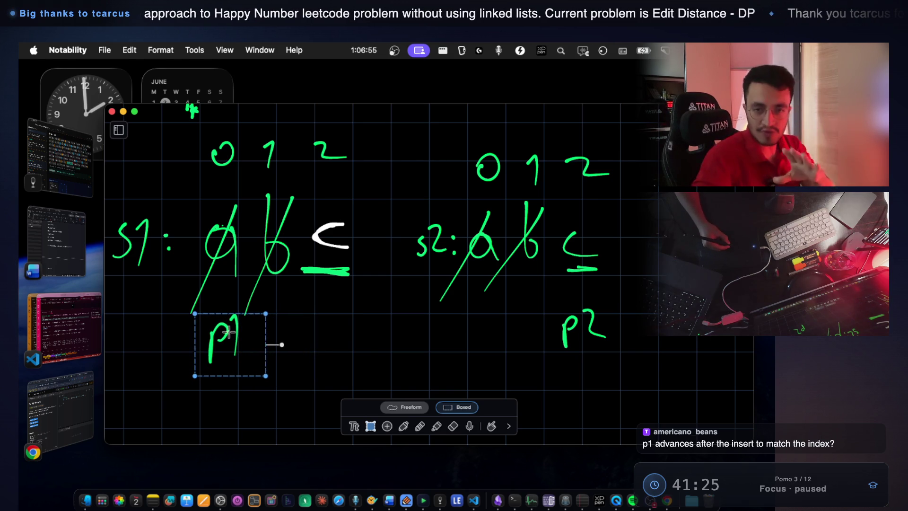
mouse_move(229, 335)
left_mouse_down()
mouse_move(255, 322)
mouse_move(270, 330)
left_mouse_up()
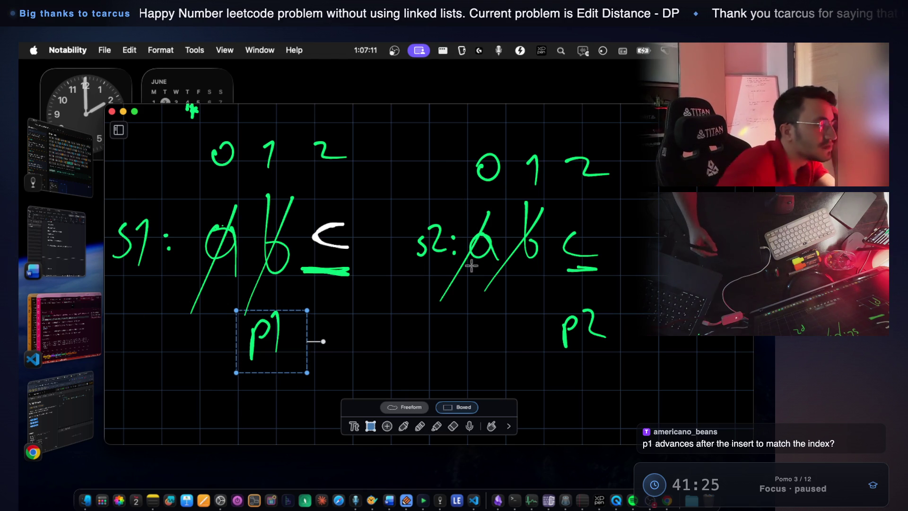
Nudge p2 into place and shift p1 slightly right, then go back to the Claude terminal
left_click_drag(544, 290, 597, 350)
left_click_drag(540, 324, 532, 323)
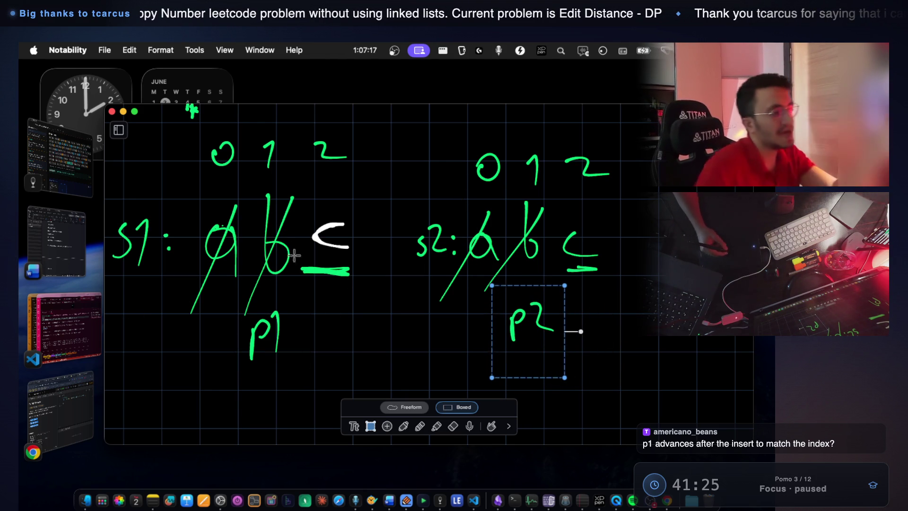
left_click_drag(527, 323, 587, 328)
left_click_drag(218, 303, 301, 362)
mouse_move(283, 314)
left_mouse_down()
mouse_move(309, 316)
mouse_move(290, 315)
left_mouse_up()
left_click(407, 339)
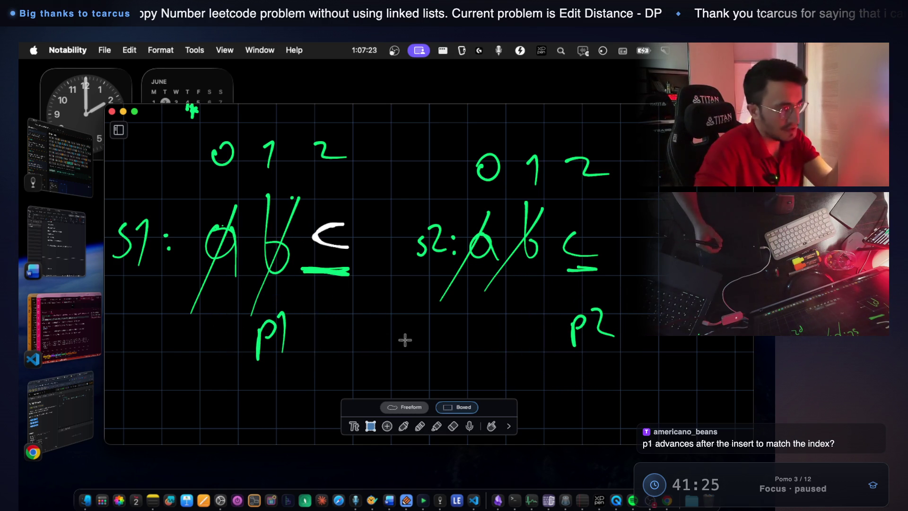
left_click(66, 324)
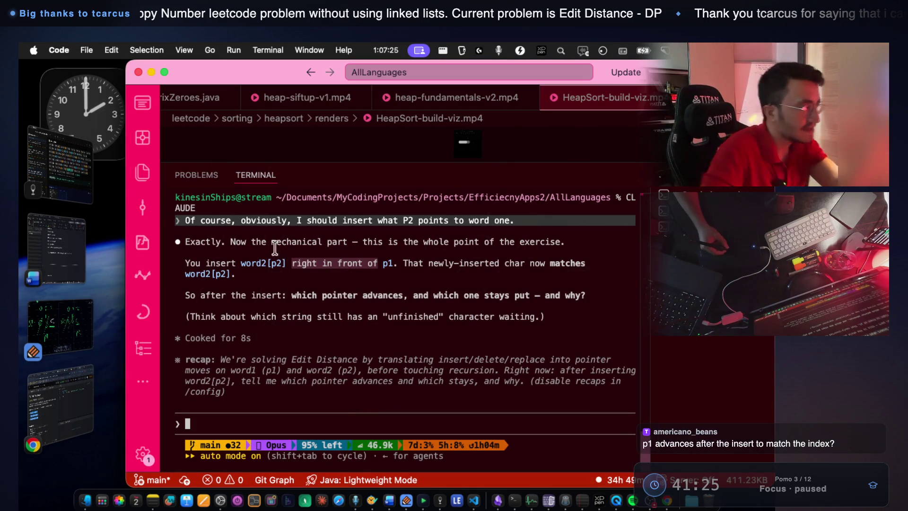
left_click_drag(235, 242, 295, 235)
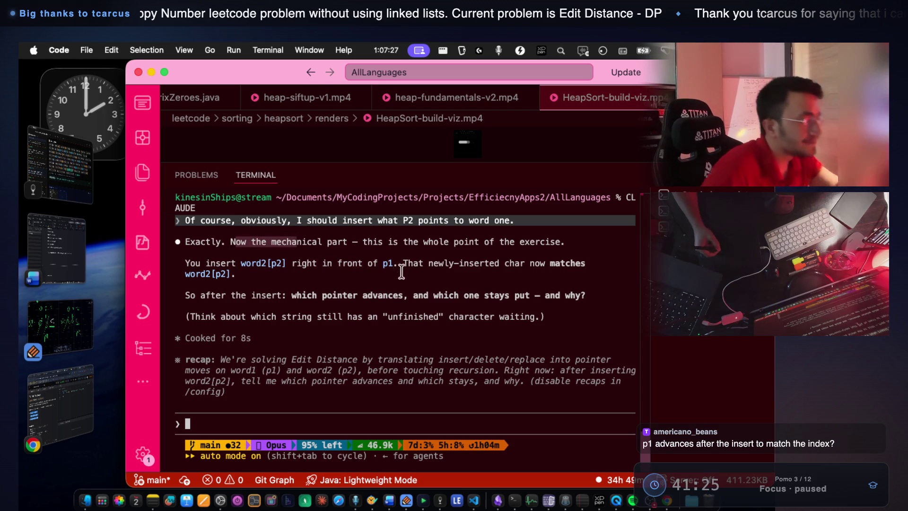
left_click_drag(418, 242, 563, 242)
scroll(544, 243, "up", 5)
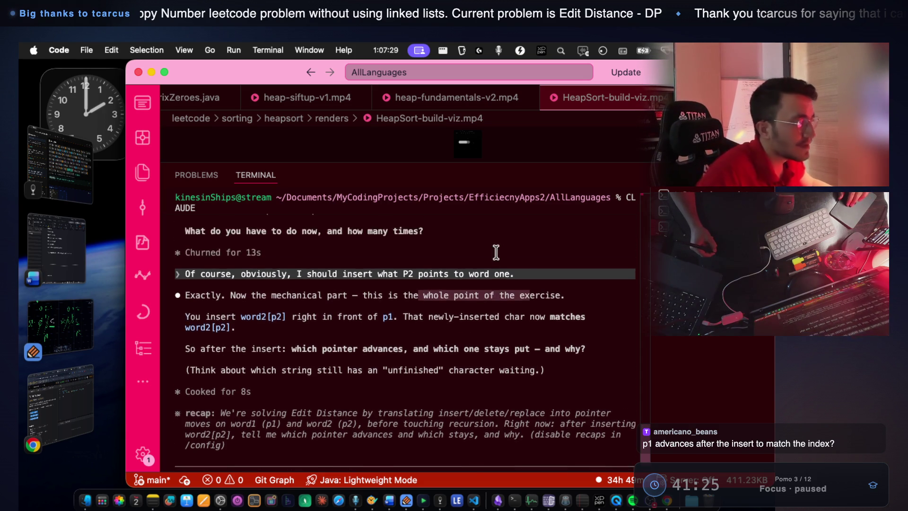
left_click_drag(312, 273, 570, 276)
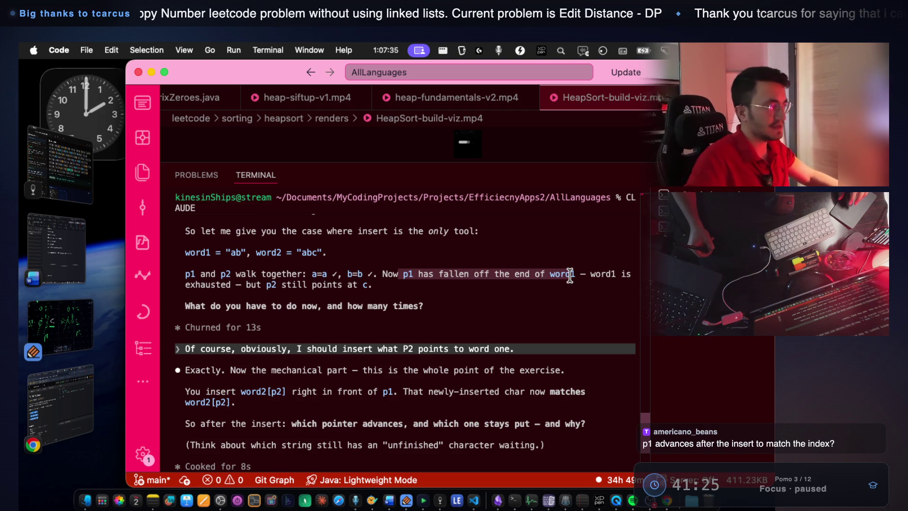
left_click(478, 291)
left_click_drag(442, 275, 499, 274)
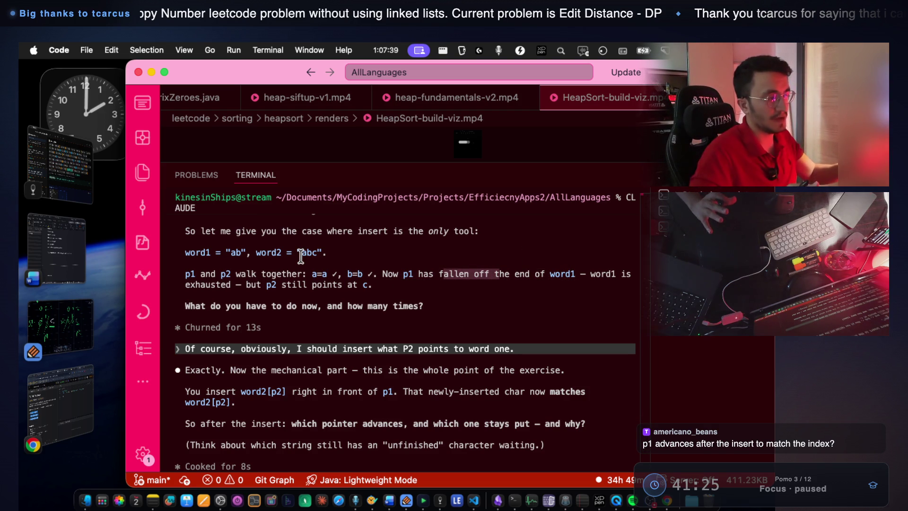
mouse_move(266, 284)
left_mouse_down()
mouse_move(367, 286)
mouse_move(358, 285)
left_mouse_up()
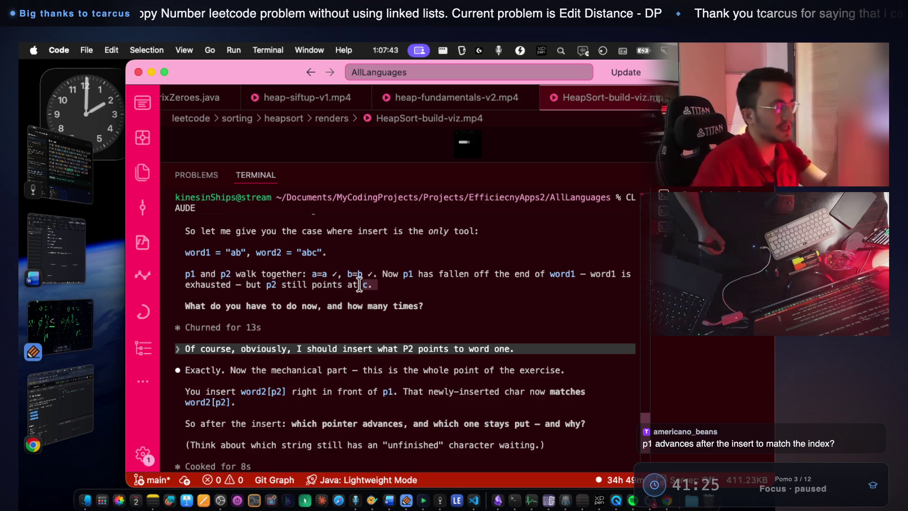
scroll(396, 306, "down", 5)
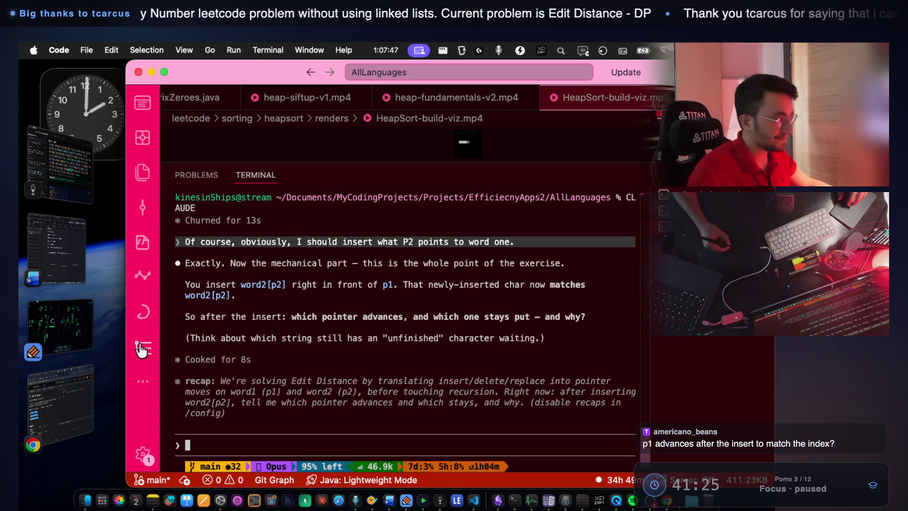
left_click(78, 329)
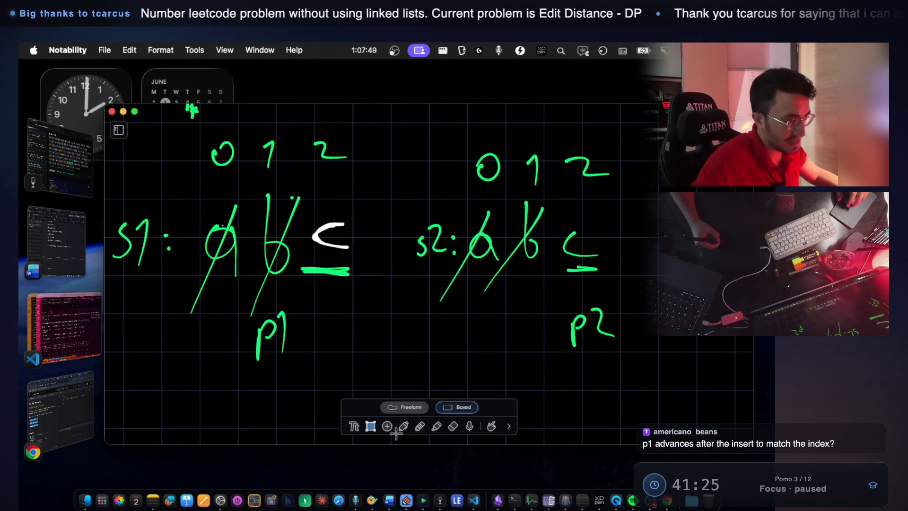
left_click(407, 424)
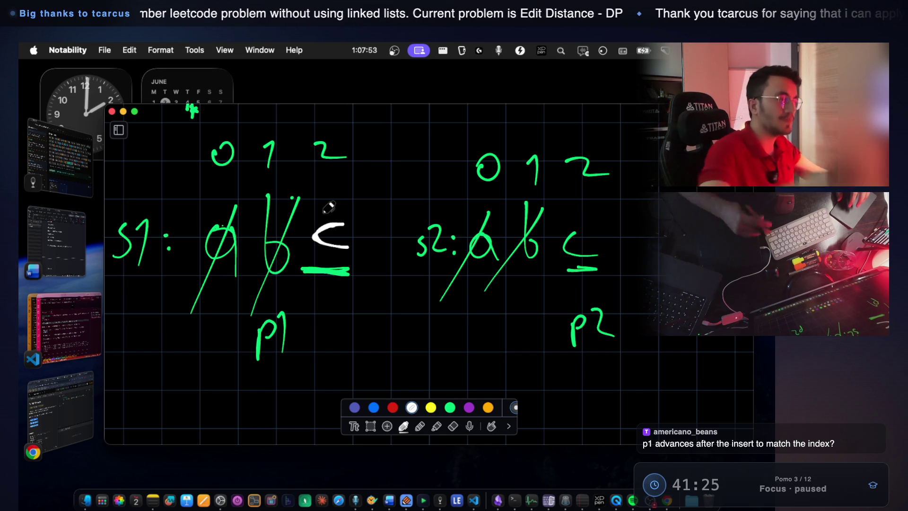
left_click(64, 326)
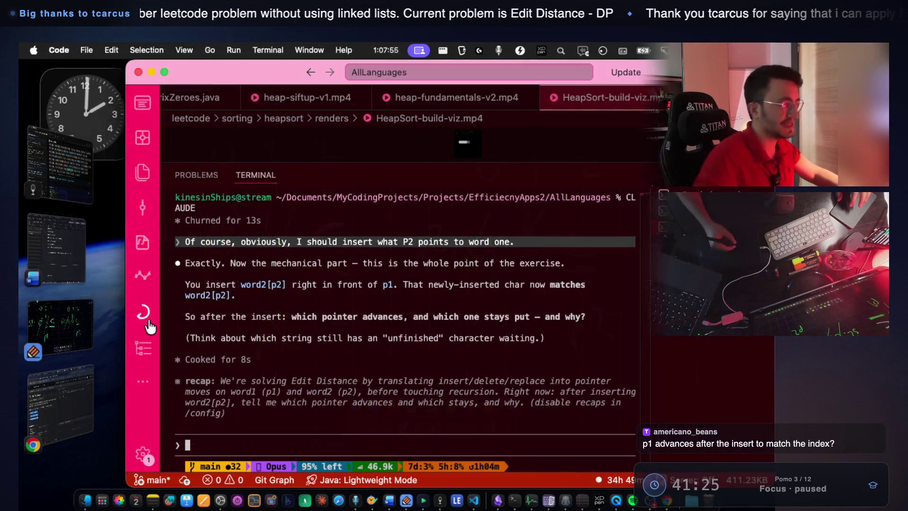
Highlight Claude's question about which pointer advances, then return to the Notability sketch
left_click_drag(242, 316, 517, 320)
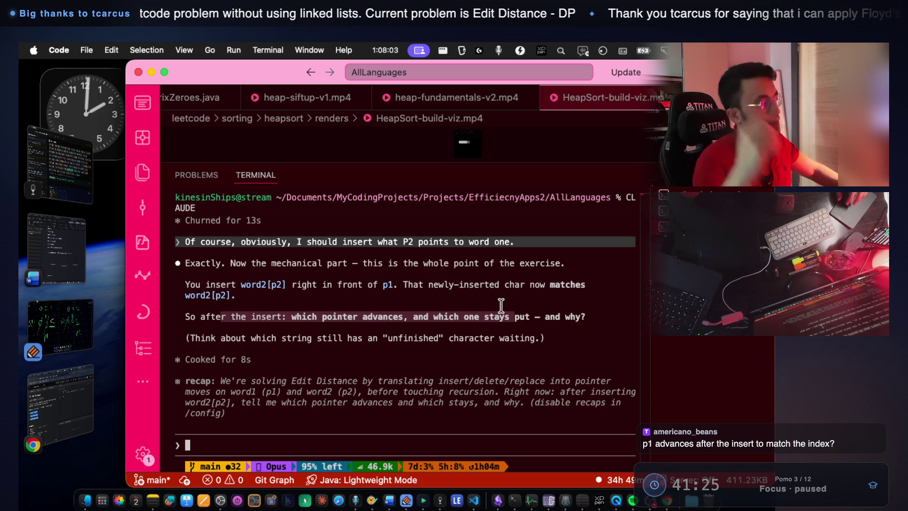
left_click(85, 322)
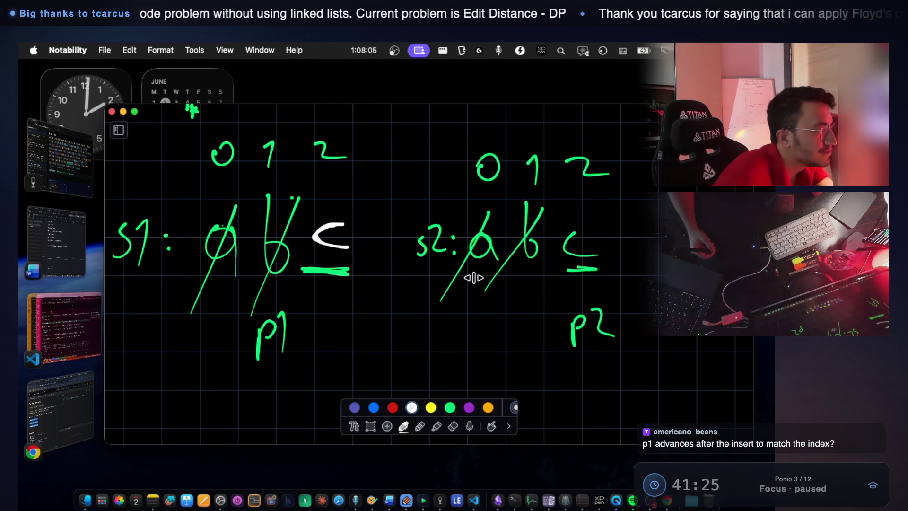
In green ink, underline p2 and write 'stays' beneath it
left_click(450, 407)
left_click_drag(563, 365, 620, 359)
scroll(546, 328, "down", 3)
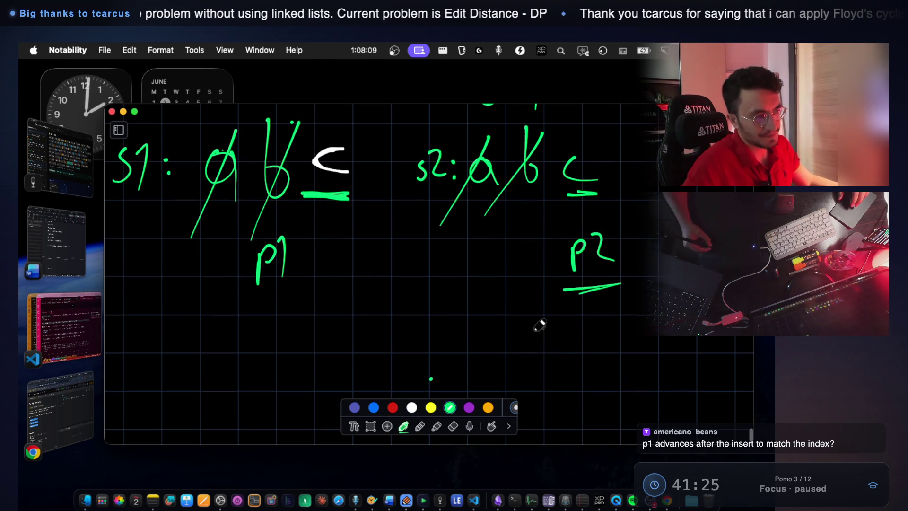
mouse_move(529, 324)
left_mouse_down()
mouse_move(549, 318)
mouse_move(531, 349)
left_mouse_up()
left_click_drag(547, 331, 574, 326)
mouse_move(561, 317)
left_mouse_down()
mouse_move(556, 339)
mouse_move(619, 346)
left_mouse_up()
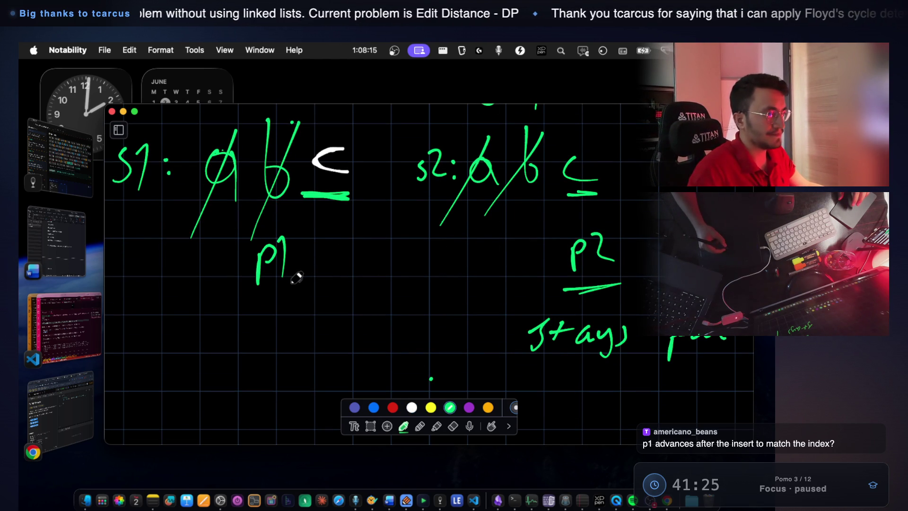
Underline p1 and write 'advances after the insert' beneath it
left_click_drag(241, 295, 287, 296)
mouse_move(253, 330)
left_mouse_down()
mouse_move(243, 333)
mouse_move(251, 352)
left_mouse_up()
mouse_move(273, 335)
left_mouse_down()
mouse_move(263, 342)
mouse_move(335, 334)
mouse_move(350, 352)
left_mouse_up()
scroll(350, 352, "down", 3)
left_click_drag(176, 330, 341, 352)
mouse_move(385, 318)
left_mouse_down()
mouse_move(428, 341)
mouse_move(465, 331)
left_mouse_up()
Box the p1 note in yellow, look over the sketch again, then return to Claude Code
left_click(431, 407)
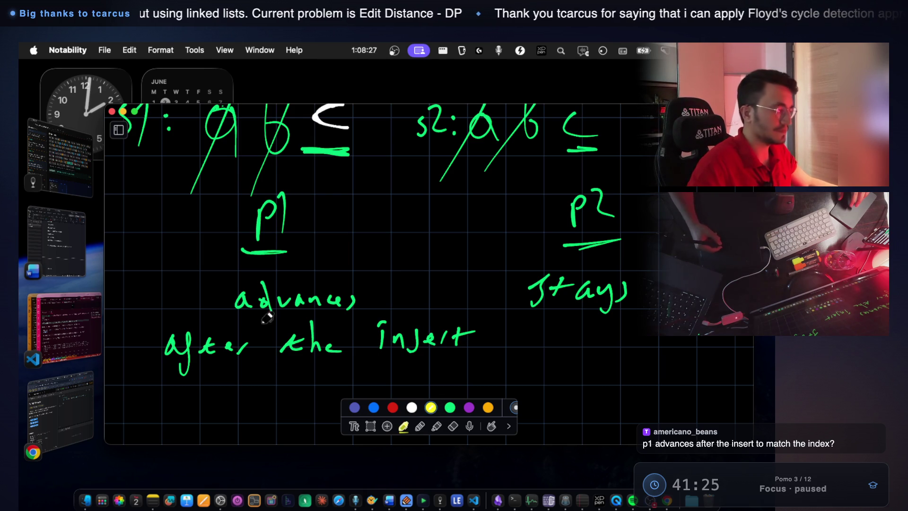
mouse_move(152, 267)
left_mouse_down()
mouse_move(134, 398)
mouse_move(324, 377)
mouse_move(478, 379)
mouse_move(474, 284)
mouse_move(373, 259)
mouse_move(193, 264)
mouse_move(152, 255)
left_mouse_up()
scroll(448, 293, "down", 2)
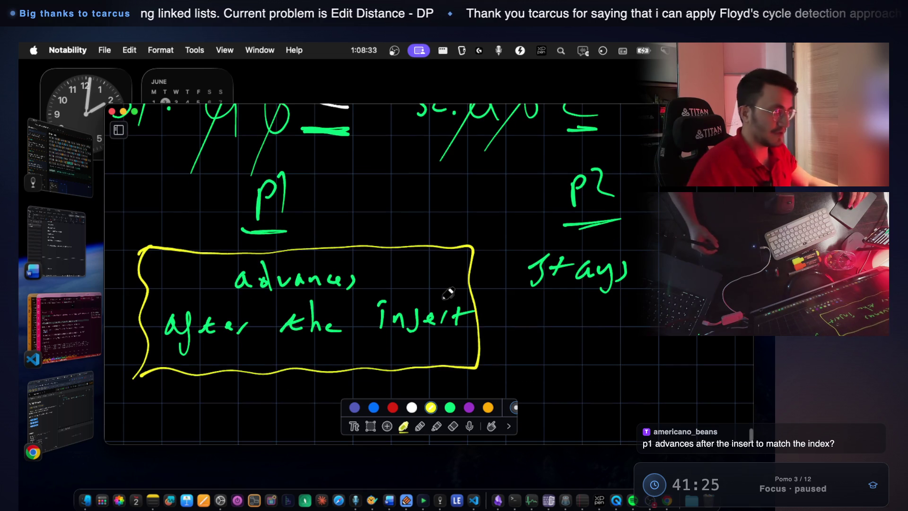
left_click(71, 325)
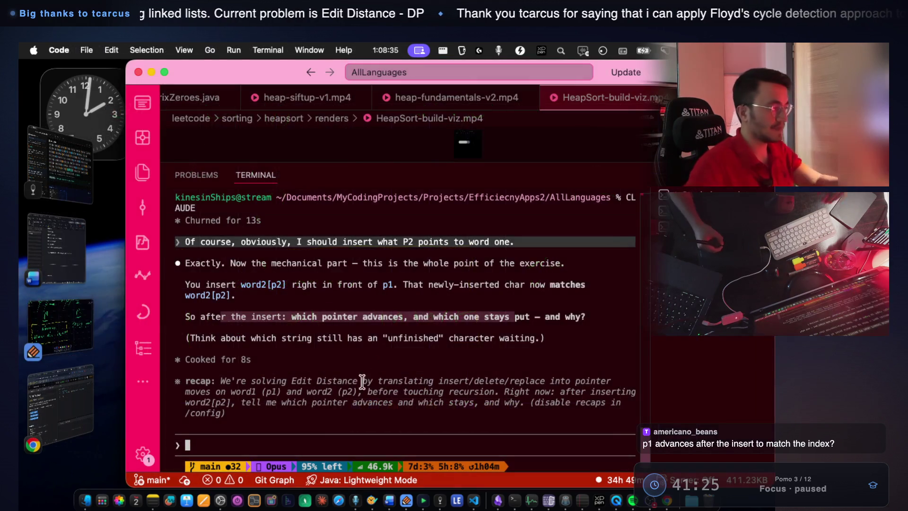
left_click(67, 316)
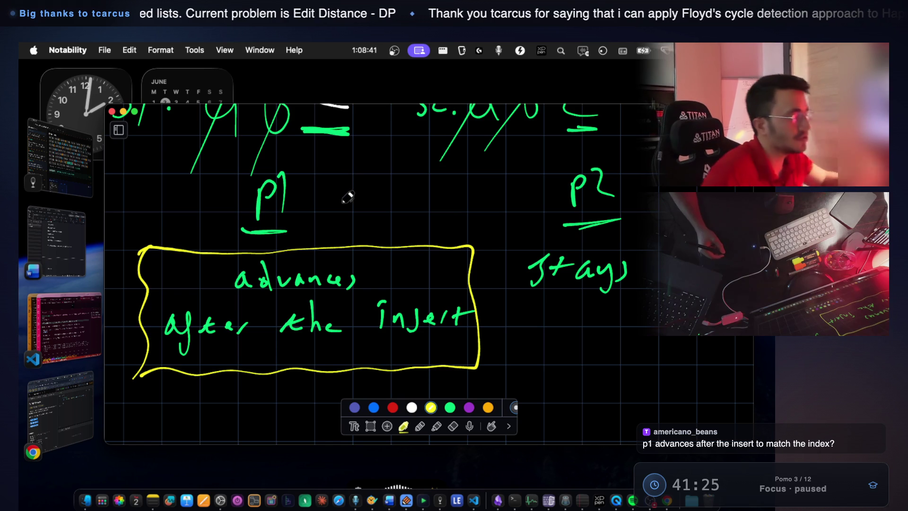
scroll(349, 188, "up", 3)
scroll(314, 153, "up", 2)
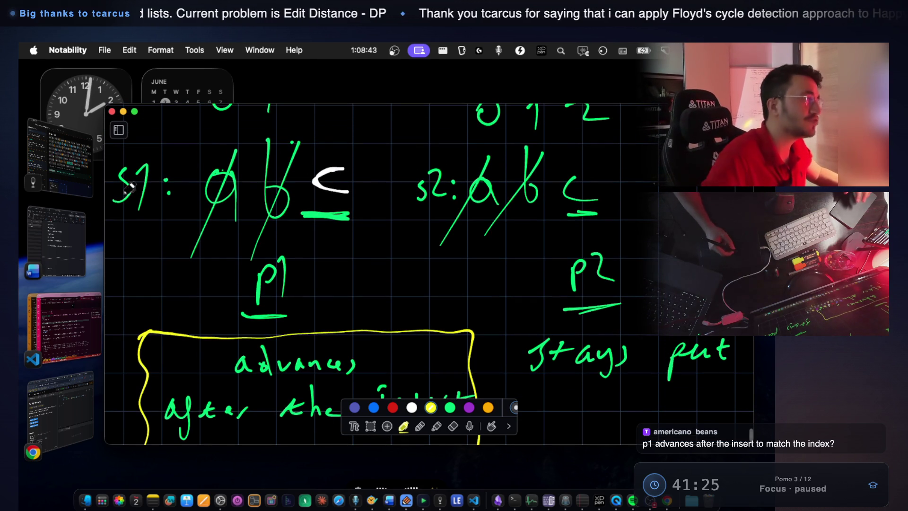
scroll(139, 181, "down", 2)
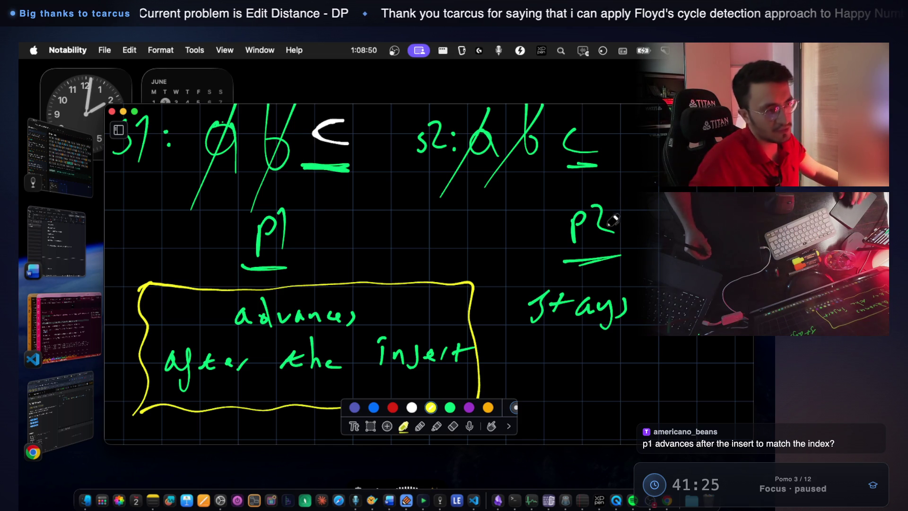
scroll(610, 217, "down", 2)
left_click(62, 316)
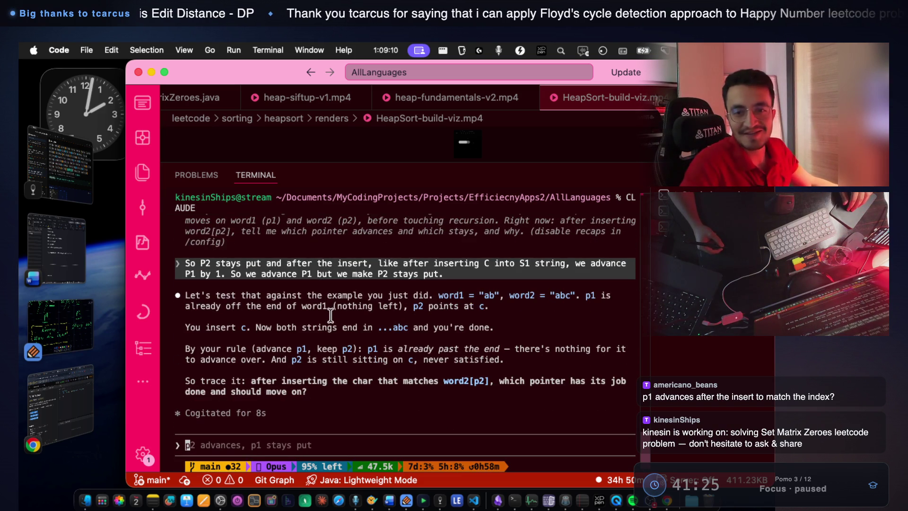
Highlight Claude's test with word1 'ab' and word2 'abc', where p1 is already off the end
left_click_drag(216, 273, 435, 275)
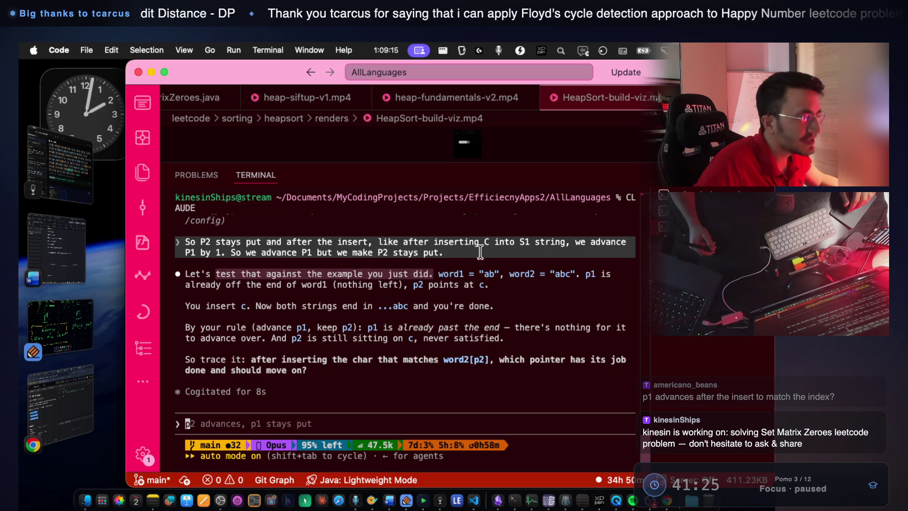
double_click(490, 275)
double_click(570, 274)
left_click_drag(226, 285, 325, 285)
left_click_drag(173, 286, 289, 282)
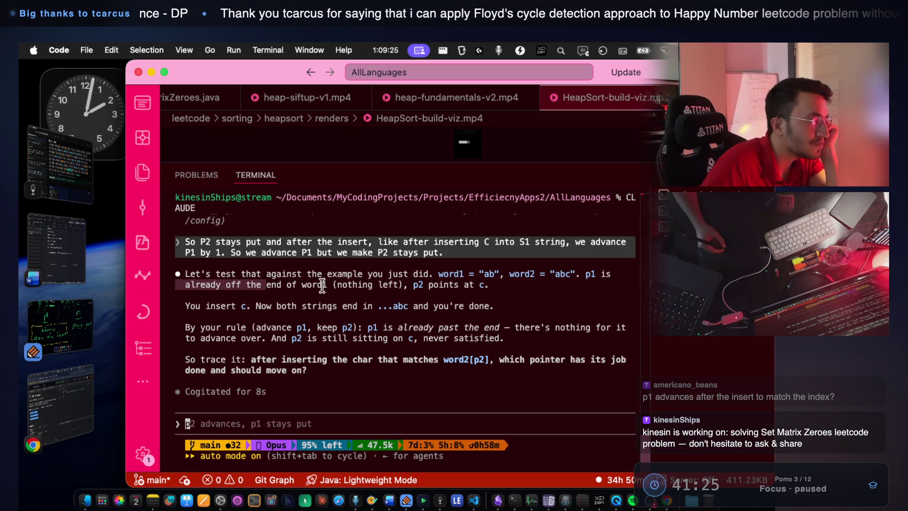
left_click_drag(331, 284, 381, 284)
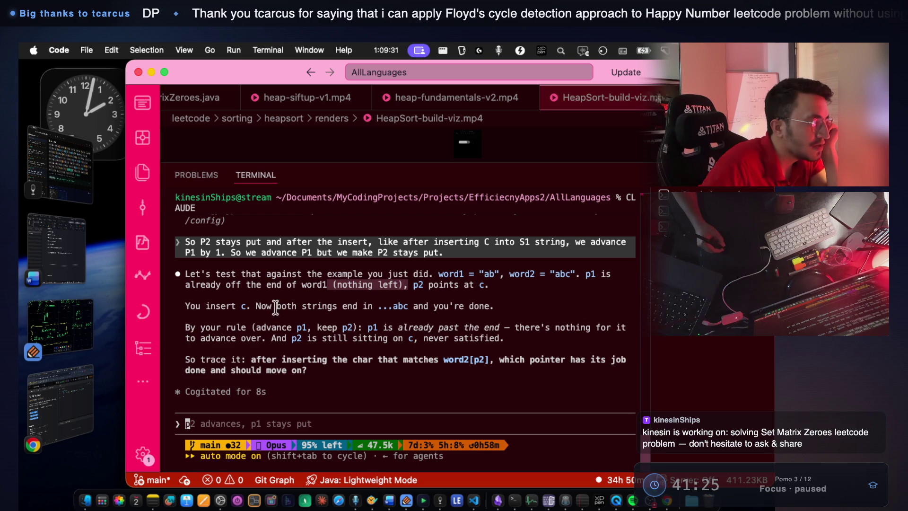
Highlight the inserted c, both strings ending in abc, and the 'By your rule' sentence
left_click_drag(241, 307, 347, 305)
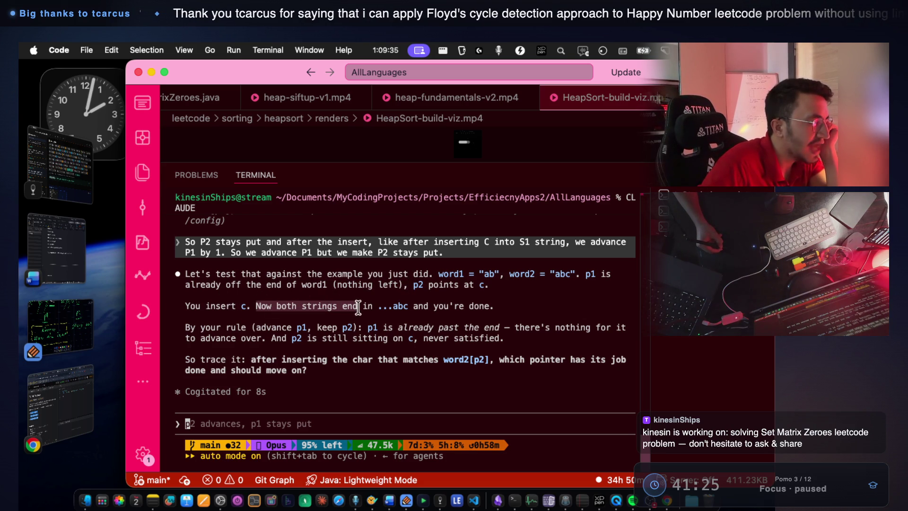
left_click(393, 305)
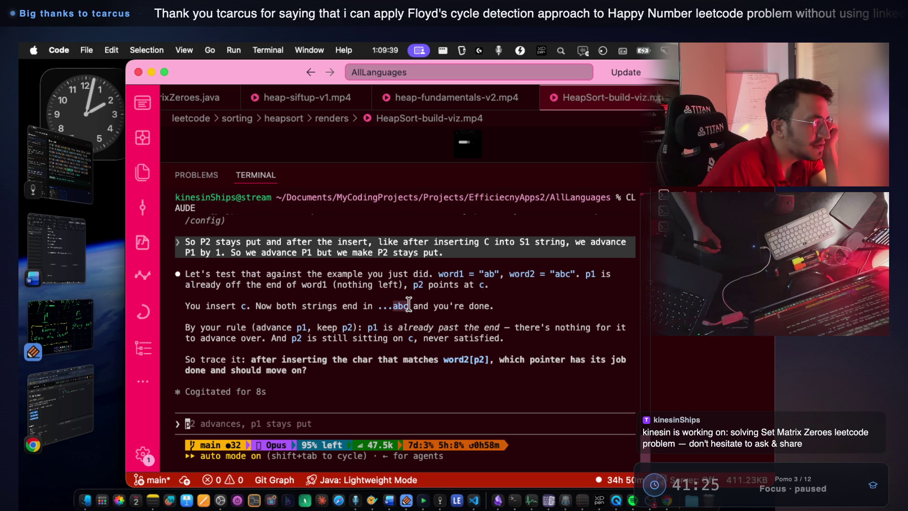
left_click_drag(416, 305, 487, 305)
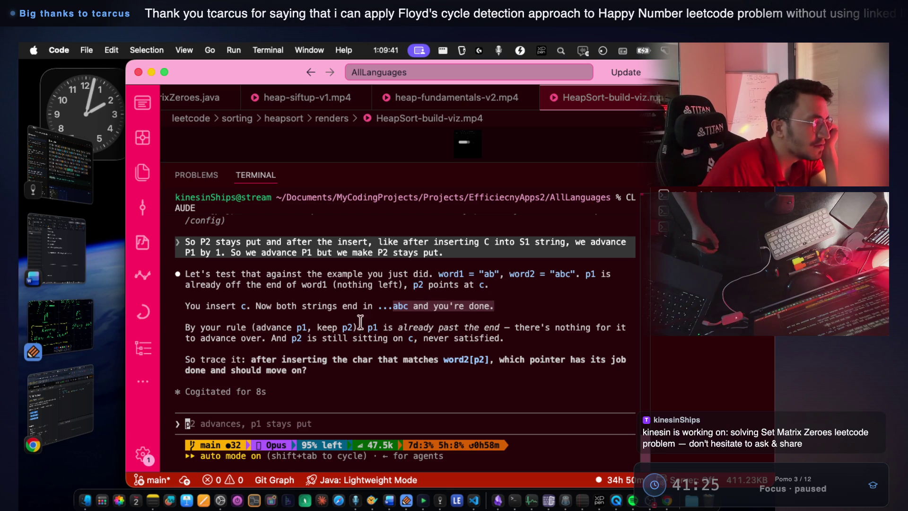
left_click_drag(185, 327, 496, 327)
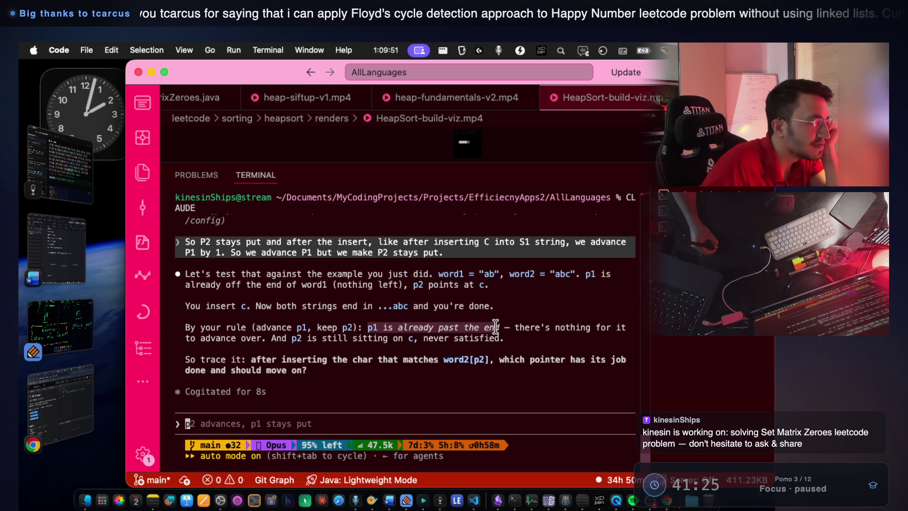
Highlight that p1 has nothing to advance over while p2 still sits on c, plus the trace question
left_click_drag(511, 327, 627, 327)
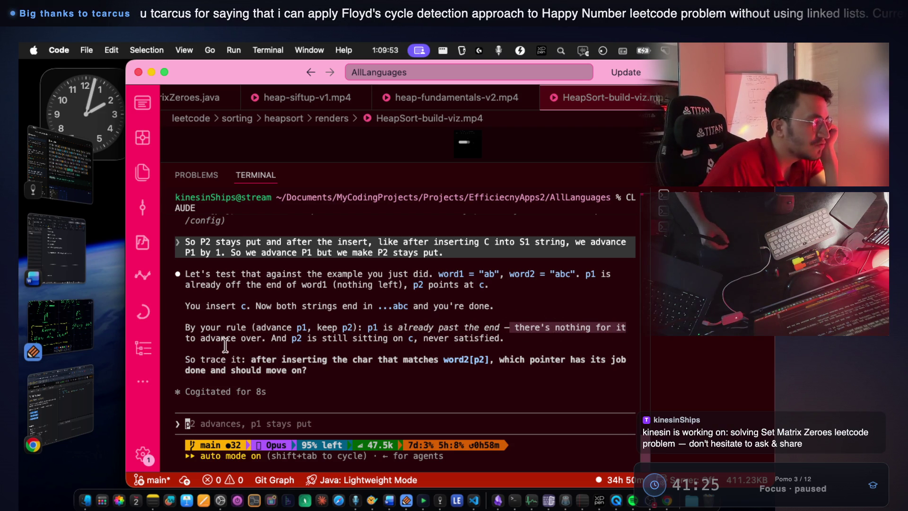
left_click_drag(181, 338, 252, 339)
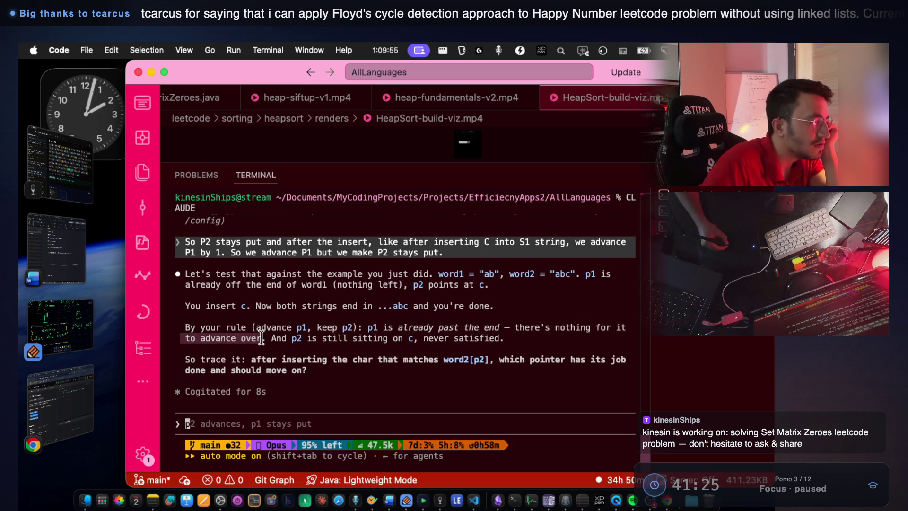
left_click_drag(287, 338, 303, 340)
left_click_drag(307, 339, 501, 339)
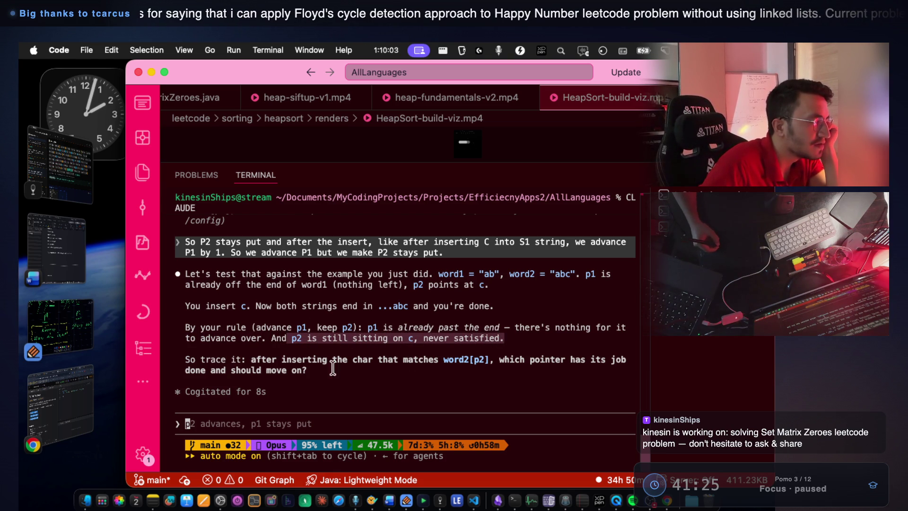
mouse_move(201, 360)
left_mouse_down()
mouse_move(622, 358)
mouse_move(621, 371)
left_mouse_up()
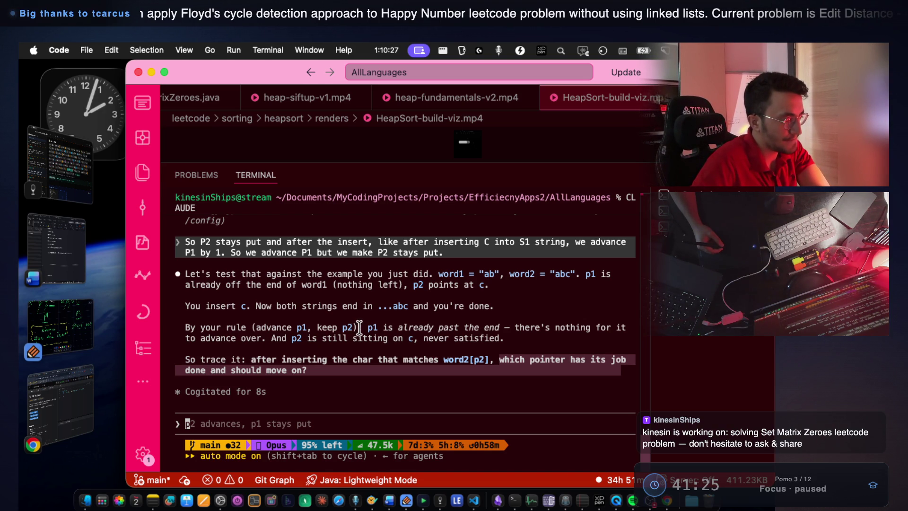
left_click_drag(217, 274, 407, 274)
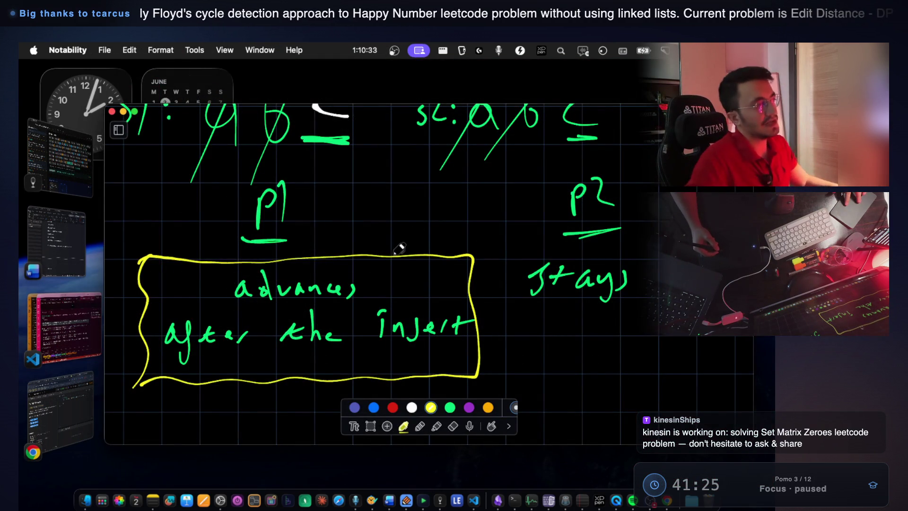
Scroll up the sketch, then in the terminal highlight and clear the 'test that against' sentence
scroll(398, 248, "up", 3)
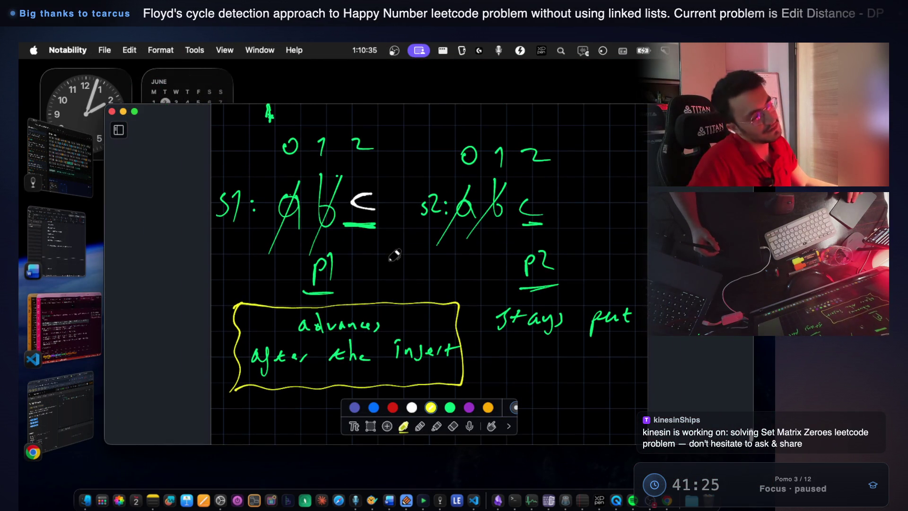
left_click(74, 310)
left_click_drag(259, 278, 292, 279)
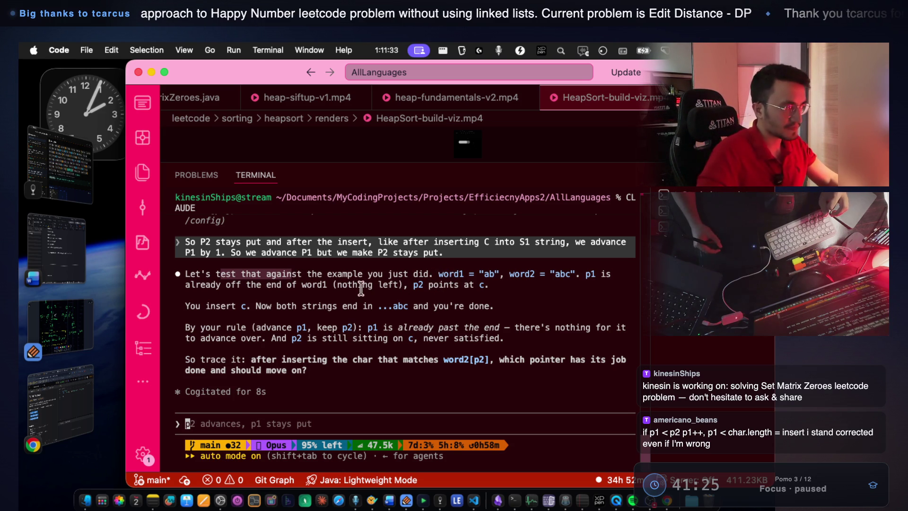
left_click(316, 282)
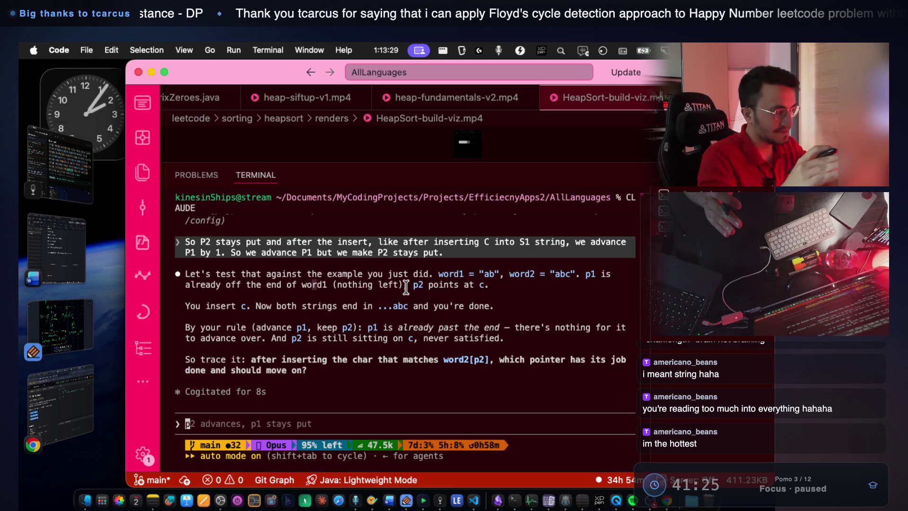
Switch from Claude's reply to the Notability canvas with Cmd+Tab
key("super+Tab")
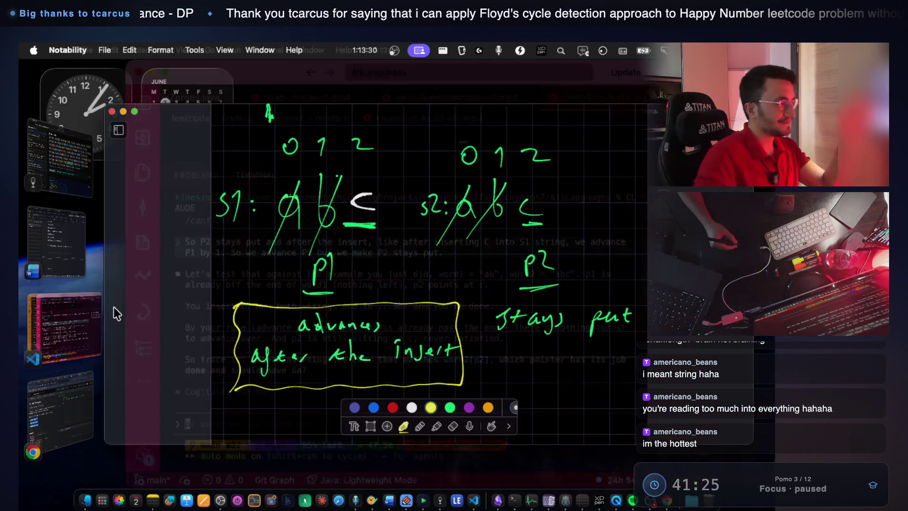
Enlarge the notes window and write s1, s2, p1, p2 with the strings ab and abc
scroll(369, 284, "down", 10)
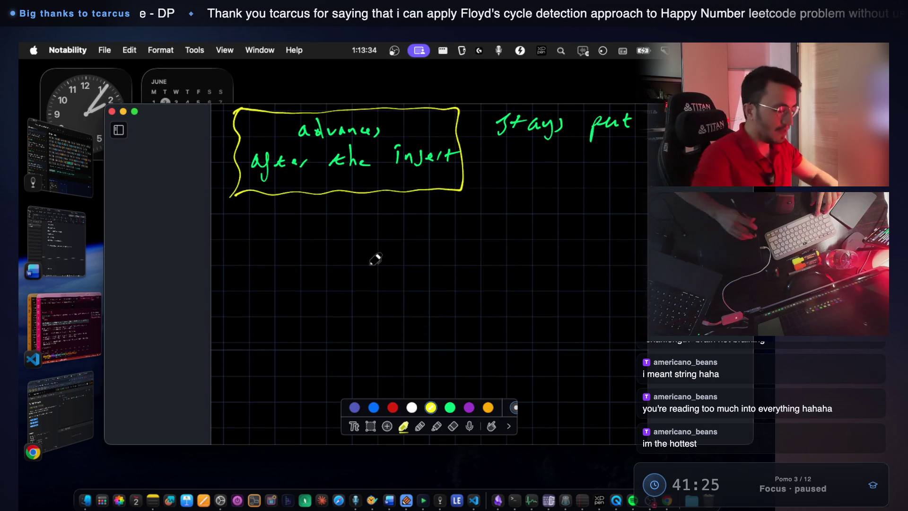
key("ctrl+alt+shift+Up")
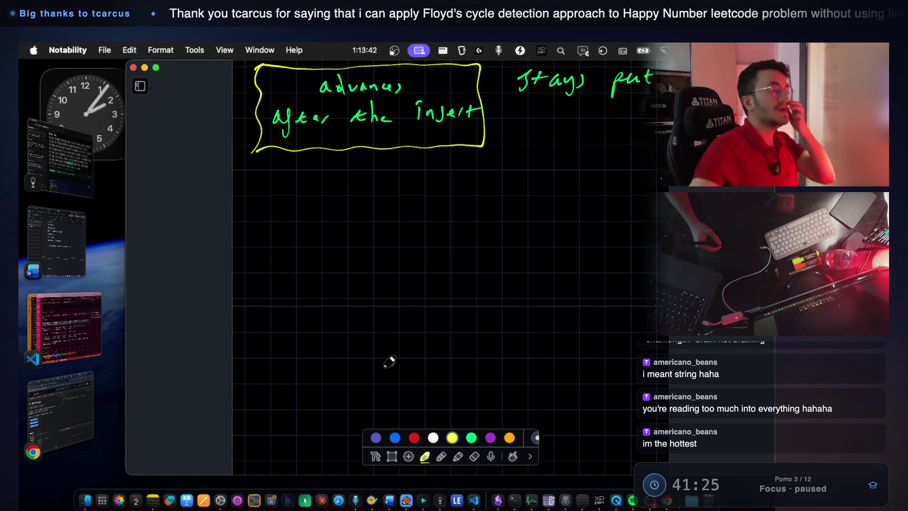
scroll(374, 303, "down", 5)
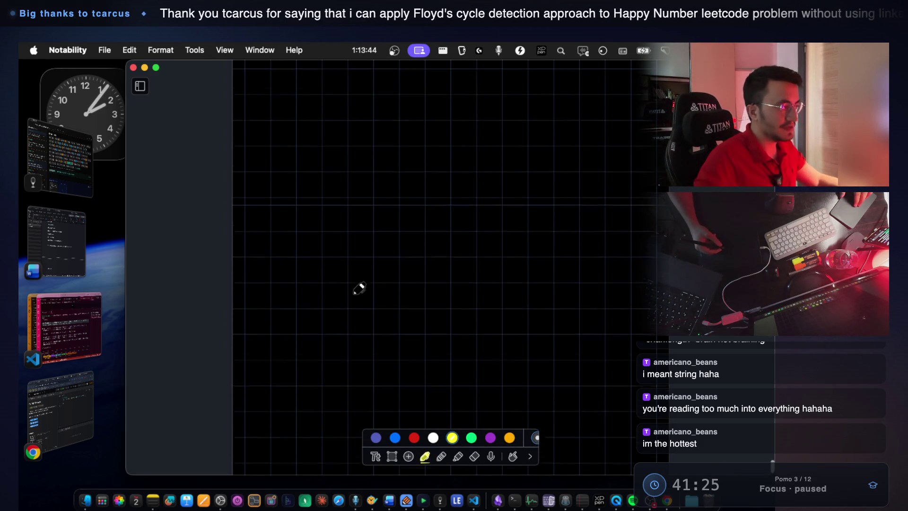
mouse_move(297, 216)
left_mouse_down()
mouse_move(289, 239)
mouse_move(313, 240)
left_mouse_up()
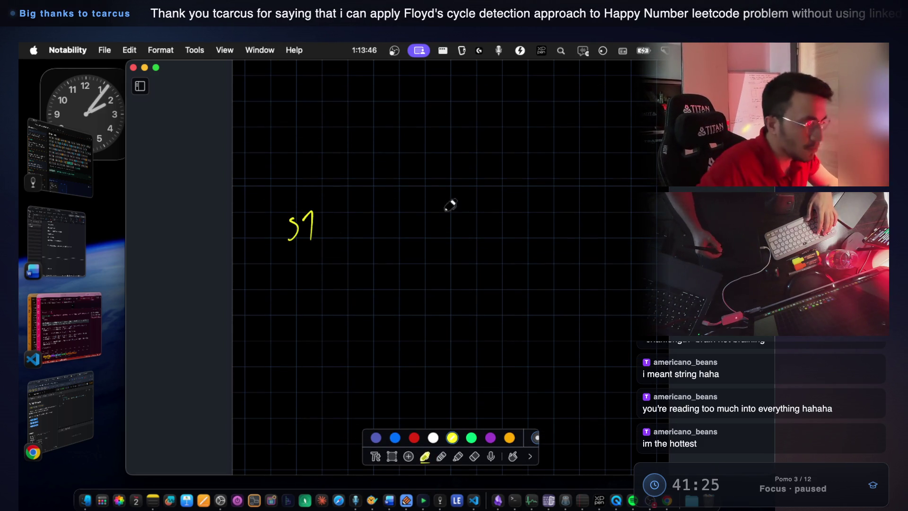
left_click_drag(520, 217, 516, 233)
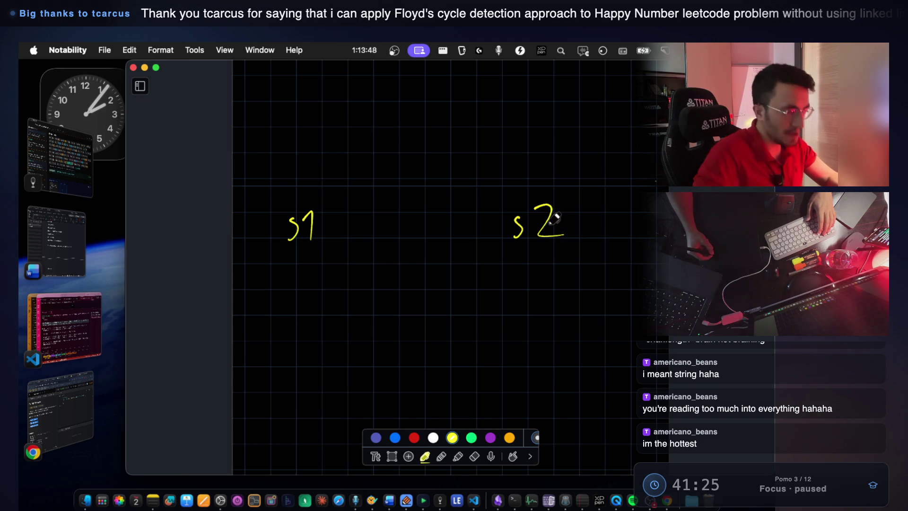
left_click_drag(311, 294, 299, 305)
left_click_drag(315, 291, 322, 313)
mouse_move(537, 286)
left_mouse_down()
mouse_move(536, 315)
mouse_move(540, 295)
left_mouse_up()
left_click_drag(555, 275, 571, 283)
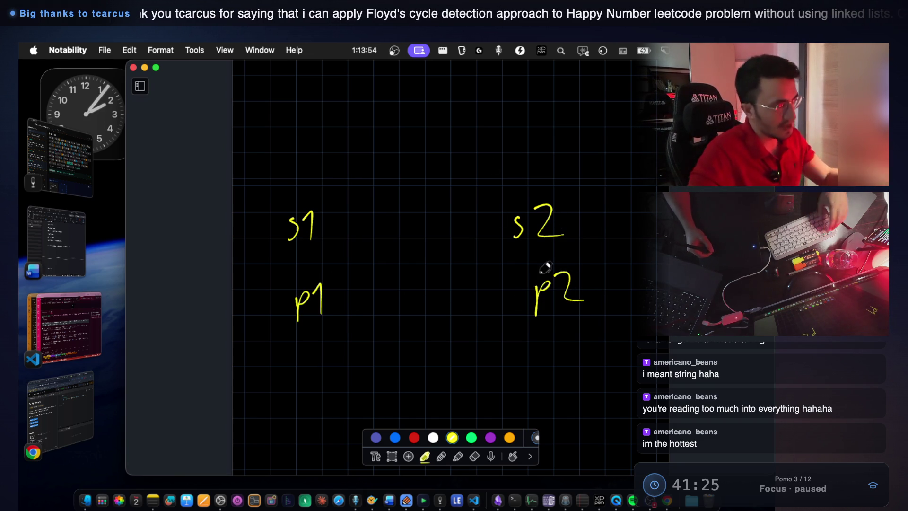
scroll(539, 265, "down", 3)
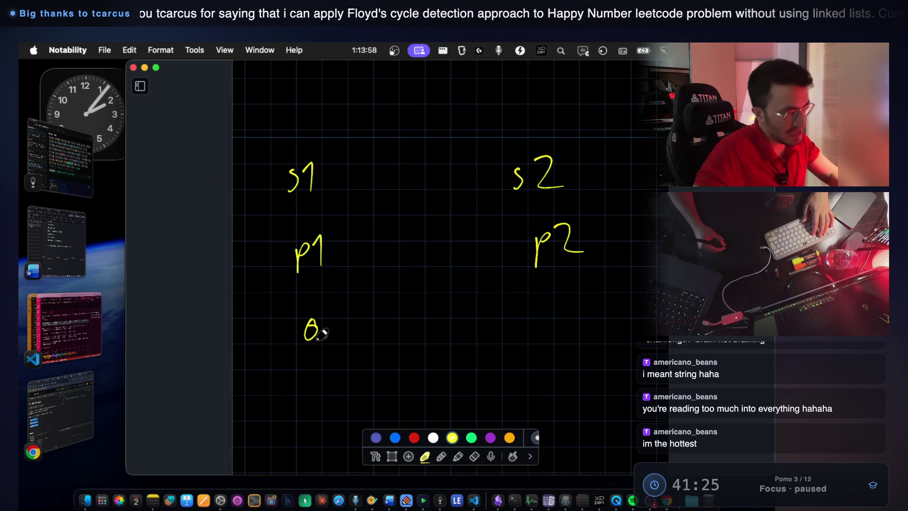
left_click_drag(549, 305, 548, 319)
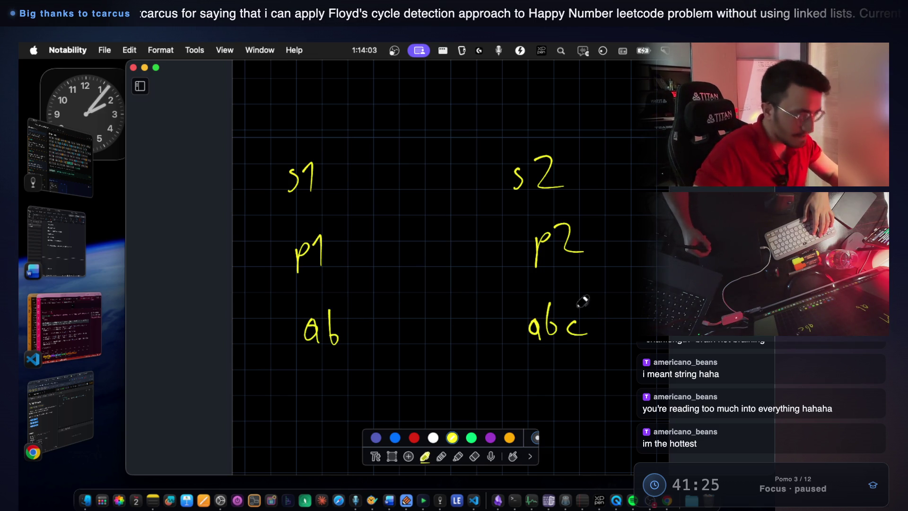
scroll(544, 258, "down", 2)
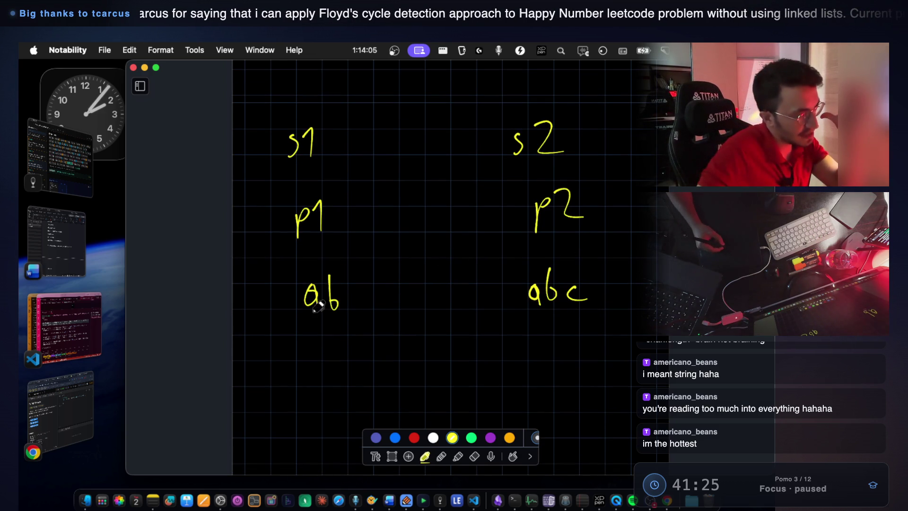
Cross out the matched letters in both ab and abc
left_click_drag(314, 313, 300, 348)
left_click_drag(315, 273, 298, 331)
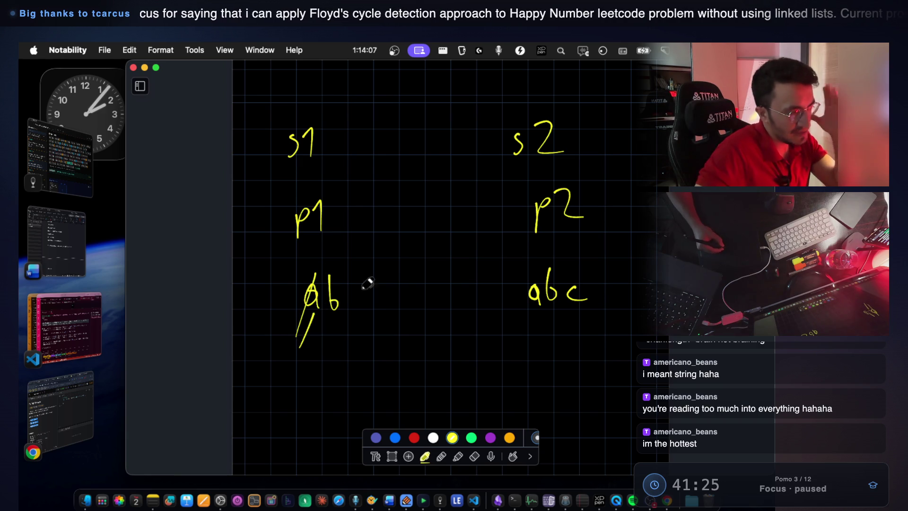
left_click_drag(542, 262, 516, 317)
left_click_drag(335, 269, 313, 340)
left_click_drag(580, 261, 536, 320)
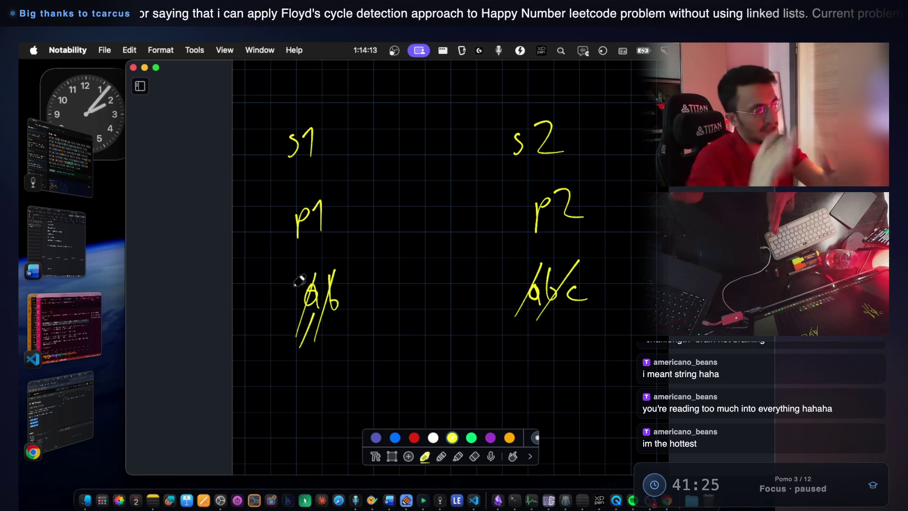
Circle the crossed-out ab, mark the spot past b, and write 'p1 = 2?'
left_click_drag(326, 359, 341, 376)
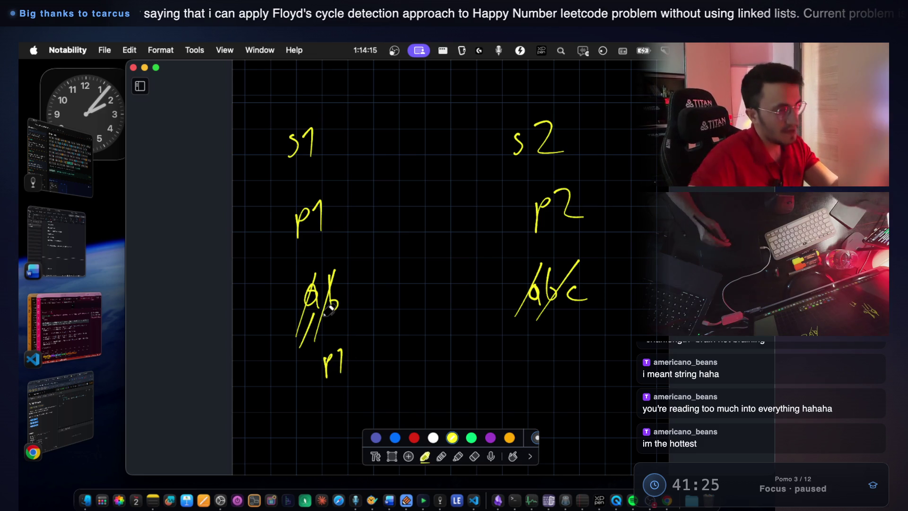
left_click_drag(304, 262, 262, 297)
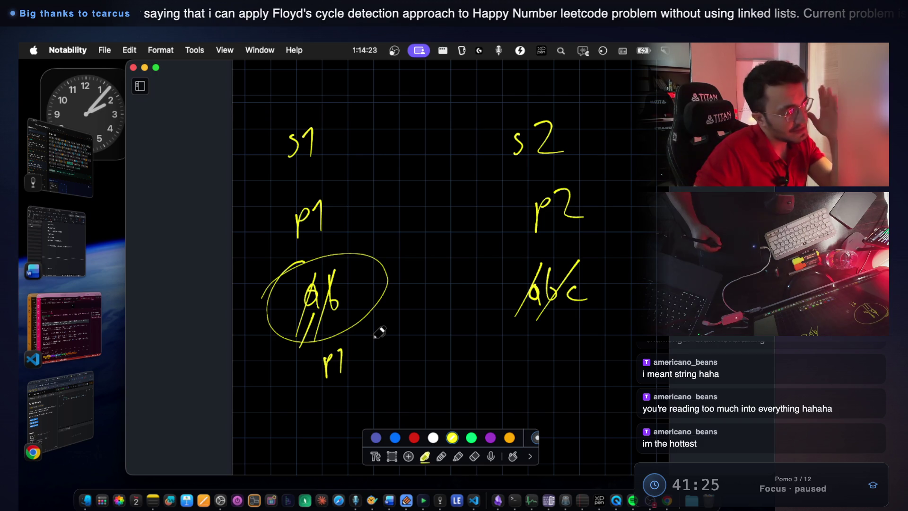
left_click_drag(334, 317, 343, 312)
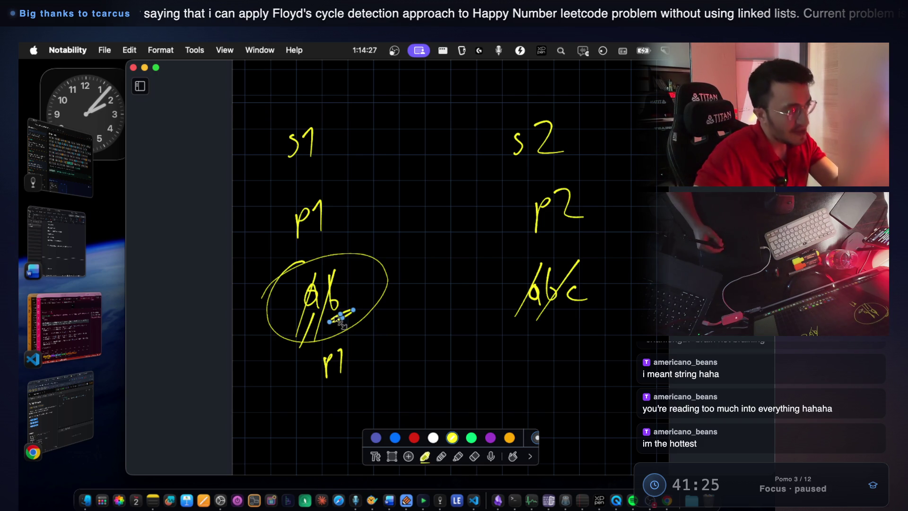
left_click_drag(319, 386, 380, 370)
left_click_drag(367, 377, 424, 374)
left_click_drag(425, 340, 438, 391)
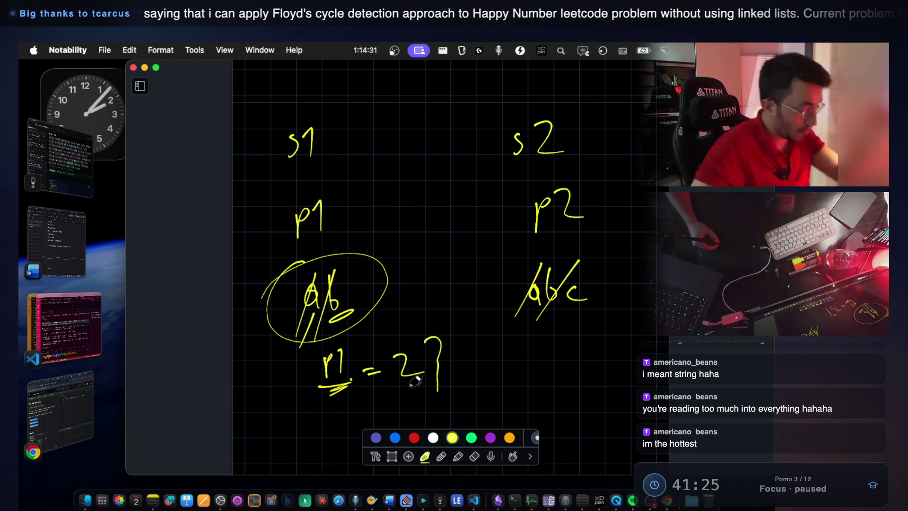
Add '= 1 → stands on the edge' and a zigzag-underlined s1, then return to Claude Code
scroll(405, 378, "down", 5)
left_click_drag(362, 279, 380, 281)
left_click_drag(368, 292, 407, 299)
mouse_move(433, 290)
left_mouse_down()
mouse_move(419, 310)
mouse_move(480, 291)
mouse_move(460, 306)
left_mouse_up()
left_click_drag(517, 284, 506, 305)
mouse_move(520, 283)
left_mouse_down()
mouse_move(539, 298)
mouse_move(562, 290)
mouse_move(571, 297)
left_mouse_up()
mouse_move(578, 294)
left_mouse_down()
mouse_move(582, 272)
mouse_move(586, 307)
left_mouse_up()
left_click_drag(628, 294, 650, 304)
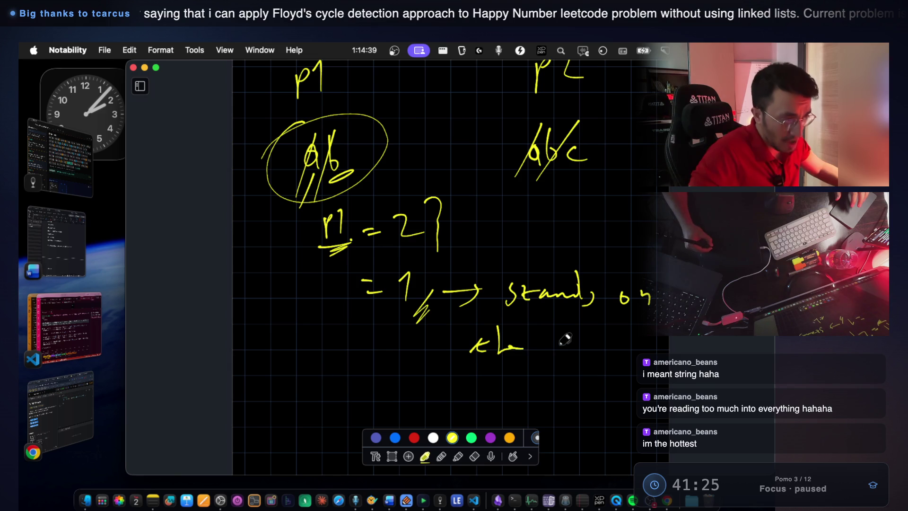
mouse_move(600, 344)
left_mouse_down()
mouse_move(632, 362)
mouse_move(660, 340)
mouse_move(645, 335)
left_mouse_up()
scroll(615, 351, "down", 2)
left_click_drag(523, 377, 528, 388)
left_click_drag(501, 407, 585, 386)
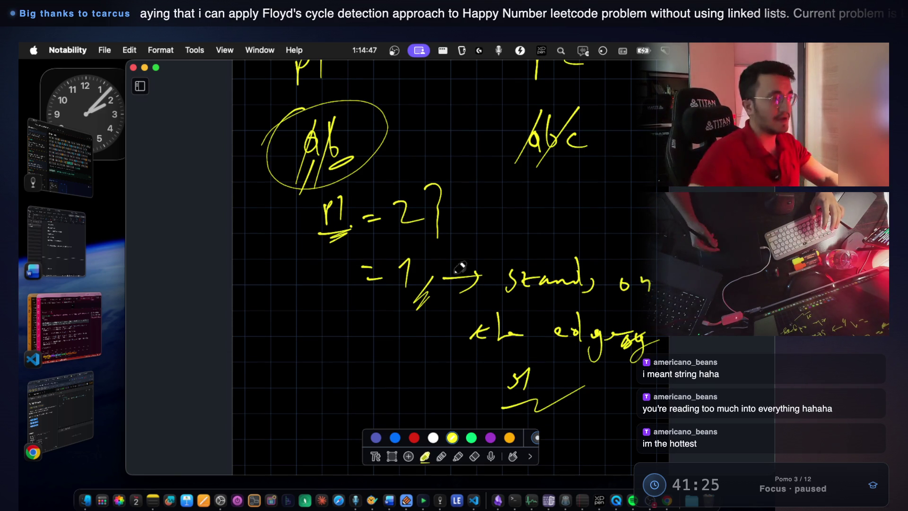
left_click(95, 320)
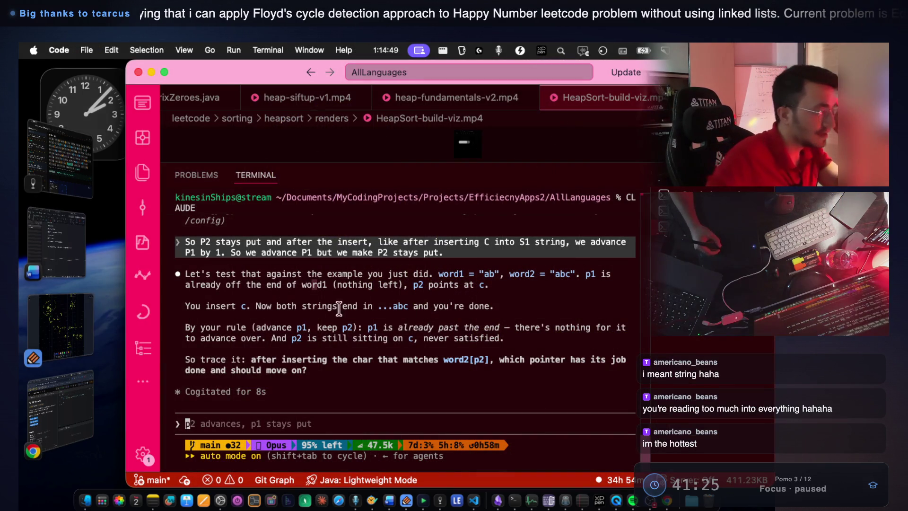
Highlight Claude's test sentence and 'off the end of word1', and start numbering indexes above ab
left_click_drag(215, 274, 570, 275)
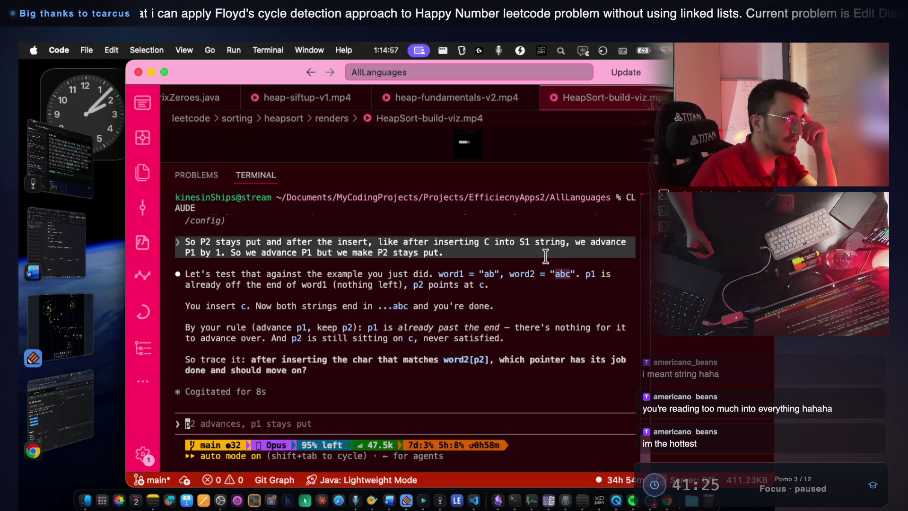
left_click_drag(193, 286, 292, 285)
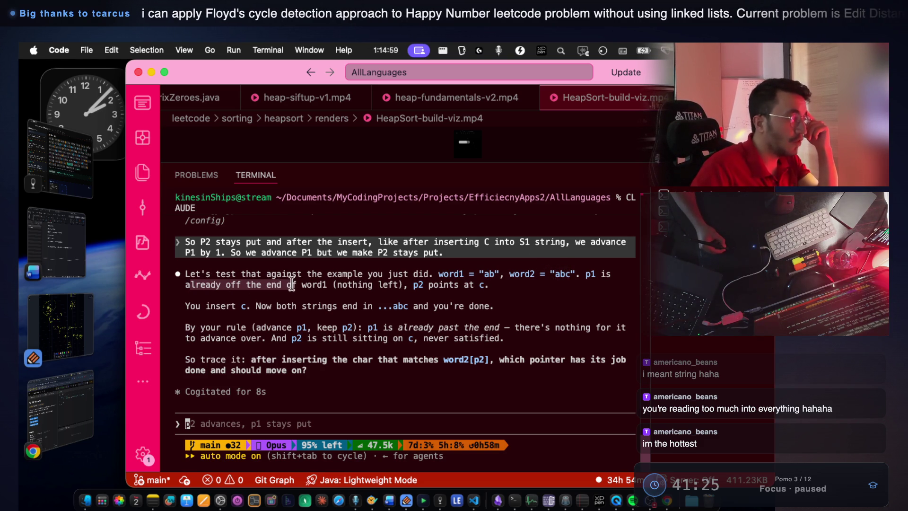
left_click_drag(226, 285, 327, 285)
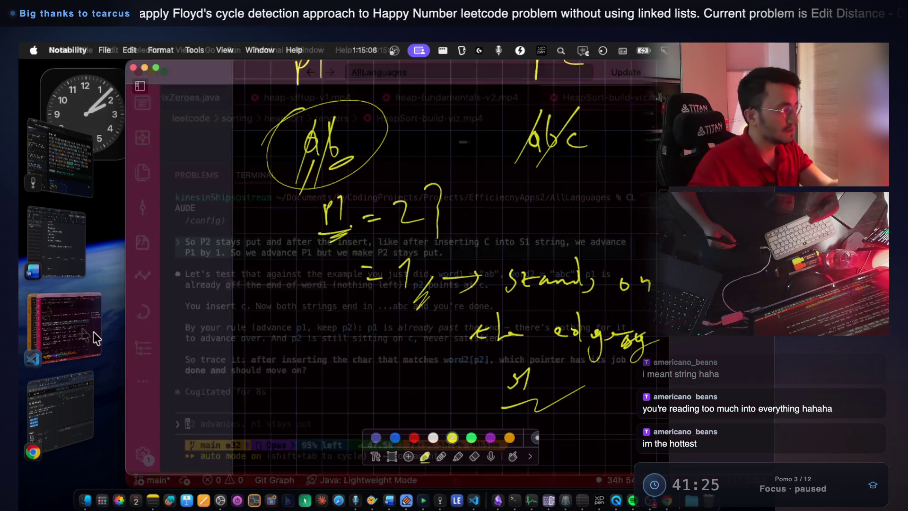
left_click(90, 329)
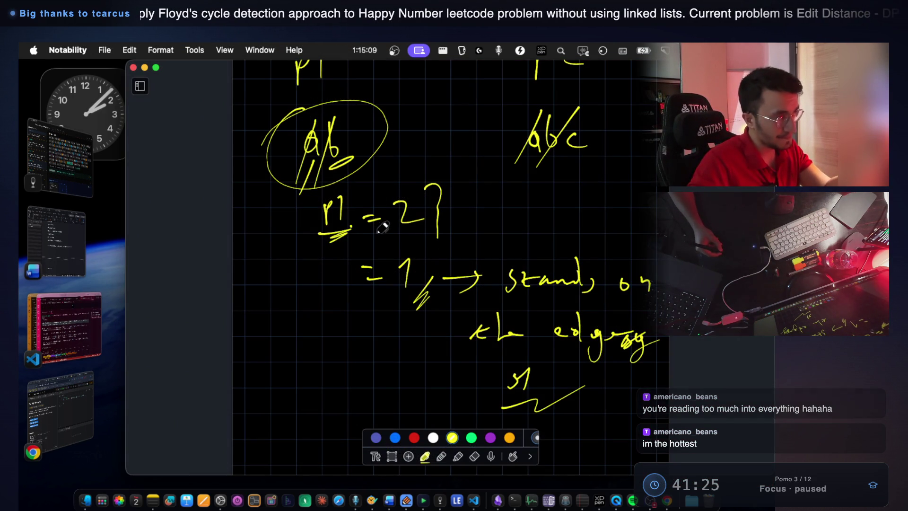
mouse_move(306, 96)
left_mouse_down()
mouse_move(389, 109)
mouse_move(396, 118)
left_mouse_up()
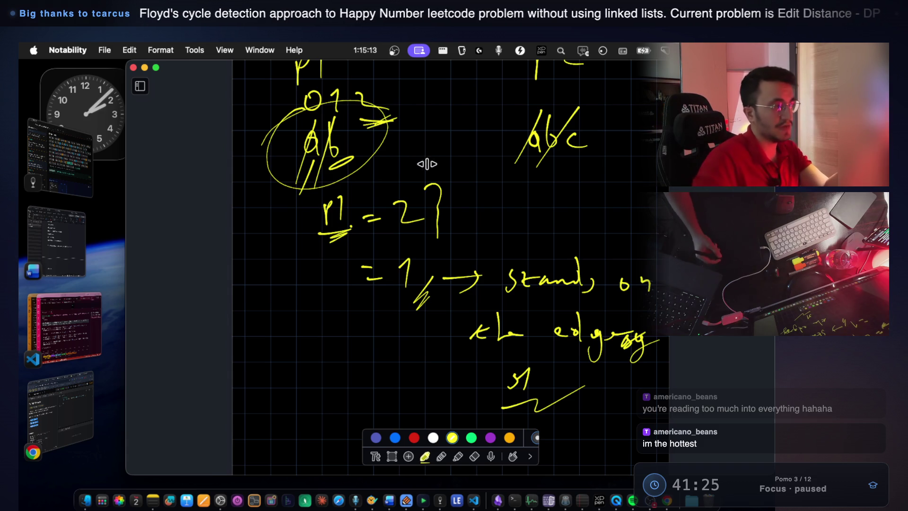
left_click(79, 321)
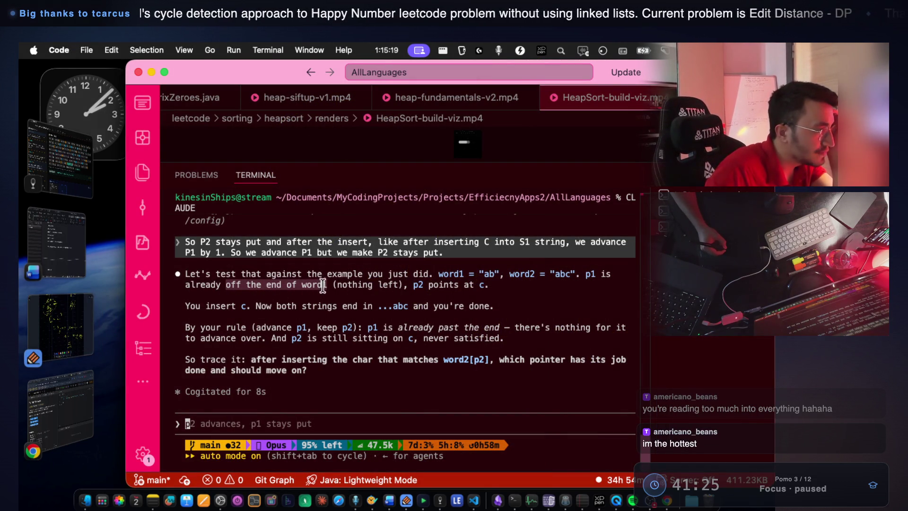
Highlight the 'nothing left' and both-strings-ending remarks, then return to the pointer sketch
left_click_drag(336, 284, 477, 283)
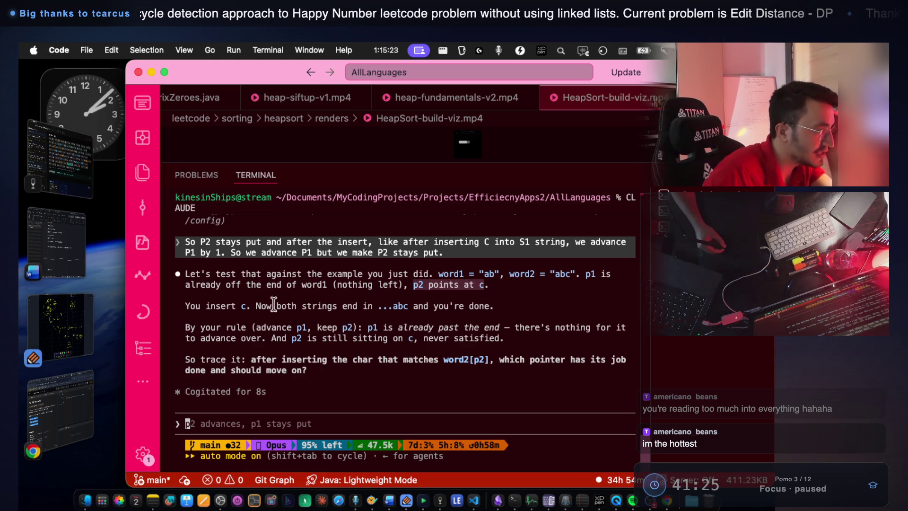
mouse_move(250, 305)
left_mouse_down()
mouse_move(285, 306)
mouse_move(189, 305)
left_mouse_up()
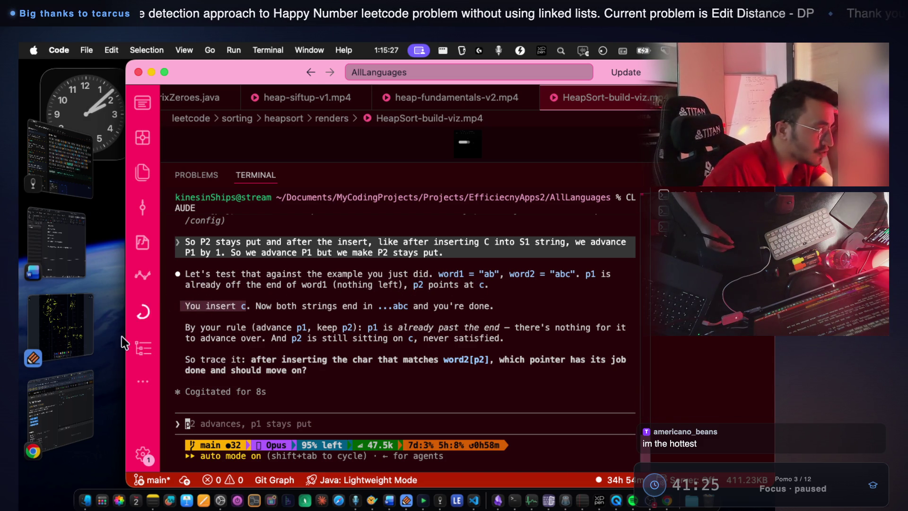
left_click(86, 305)
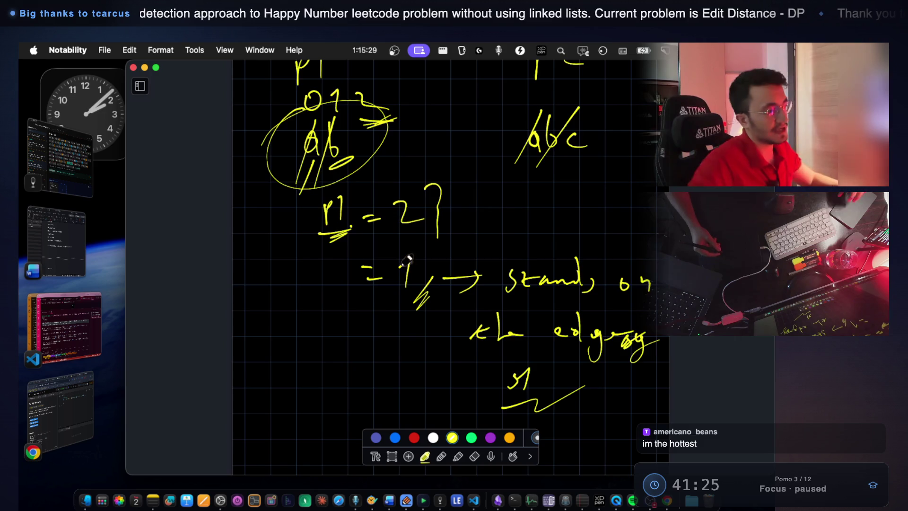
Undo the stray strokes and handwrite indices 0 1 over the letters a b, with p1 beneath
scroll(408, 186, "down", 5)
mouse_move(284, 279)
left_mouse_down()
mouse_move(310, 295)
mouse_move(313, 321)
left_mouse_up()
mouse_move(391, 241)
left_mouse_down()
mouse_move(392, 294)
mouse_move(396, 284)
left_mouse_up()
key("super+z")
key("super+z")
key("super+z")
left_click_drag(302, 289, 307, 291)
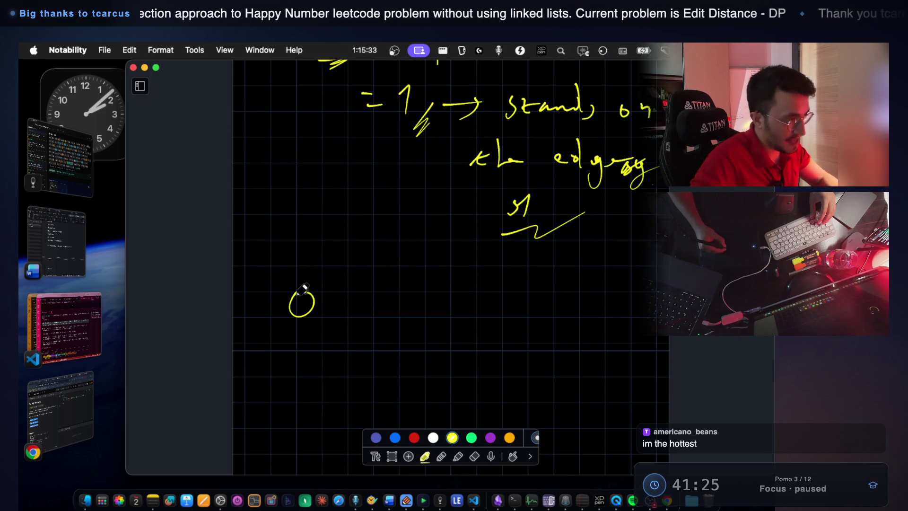
mouse_move(358, 268)
left_mouse_down()
mouse_move(356, 318)
mouse_move(364, 312)
left_mouse_up()
mouse_move(313, 231)
left_mouse_down()
mouse_move(304, 237)
mouse_move(321, 234)
mouse_move(365, 254)
left_mouse_up()
mouse_move(293, 356)
left_mouse_down()
mouse_move(292, 393)
mouse_move(296, 374)
left_mouse_up()
mouse_move(311, 359)
left_mouse_down()
mouse_move(319, 354)
mouse_move(319, 384)
left_mouse_up()
Box p1 with the green highlighter, add an arrow pointing at it, and return to VS Code
left_click(393, 456)
mouse_move(278, 337)
left_mouse_down()
mouse_move(343, 405)
mouse_move(405, 372)
left_mouse_up()
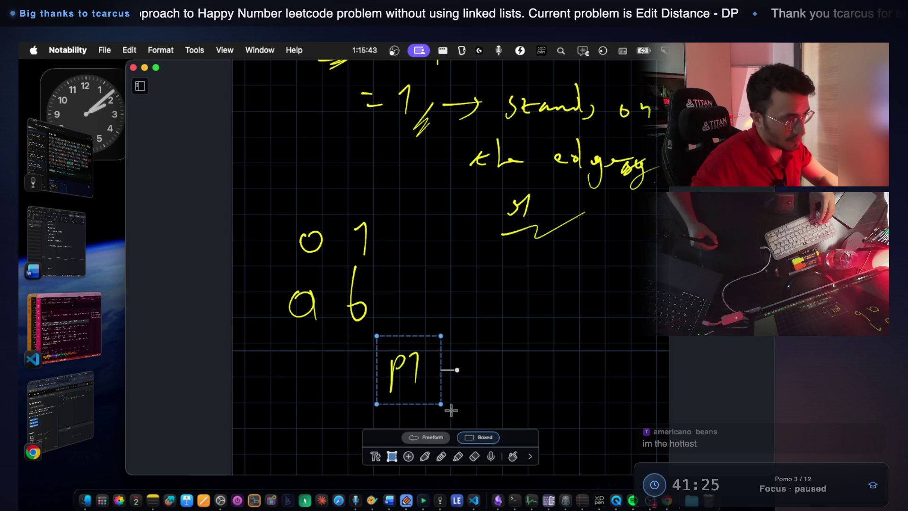
left_click(425, 456)
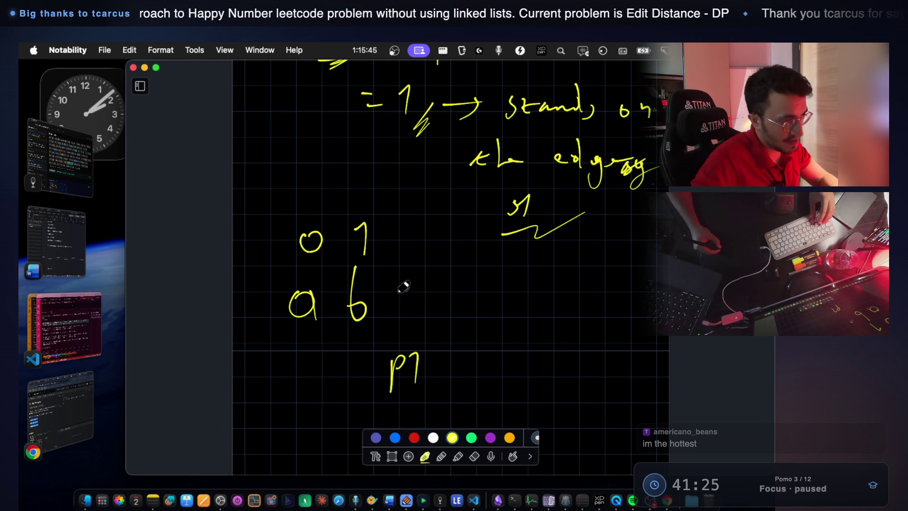
left_click(471, 437)
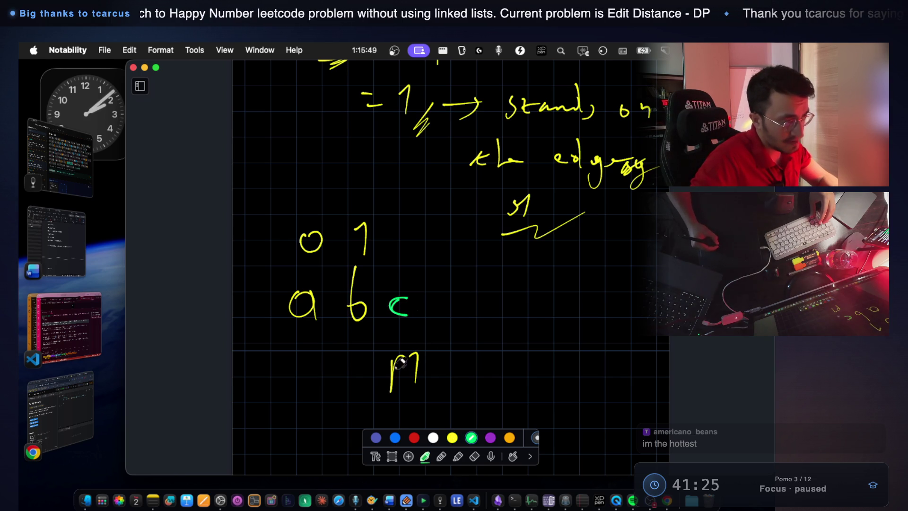
left_click_drag(389, 349, 396, 391)
mouse_move(416, 351)
left_mouse_down()
mouse_move(436, 351)
mouse_move(410, 399)
left_mouse_up()
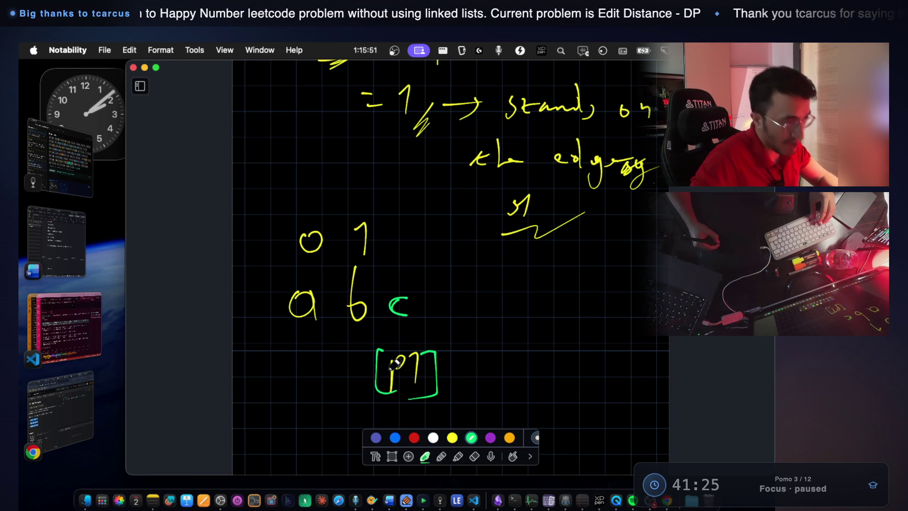
left_click_drag(512, 369, 468, 371)
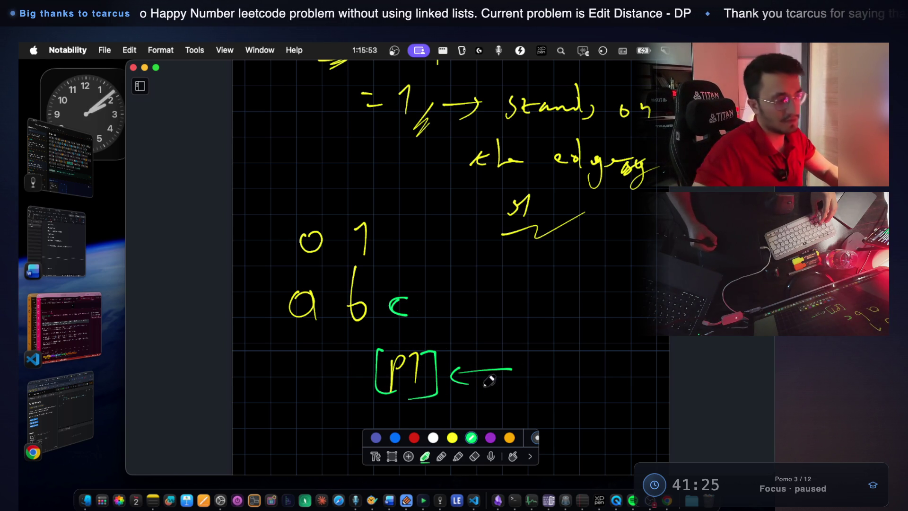
left_click(74, 324)
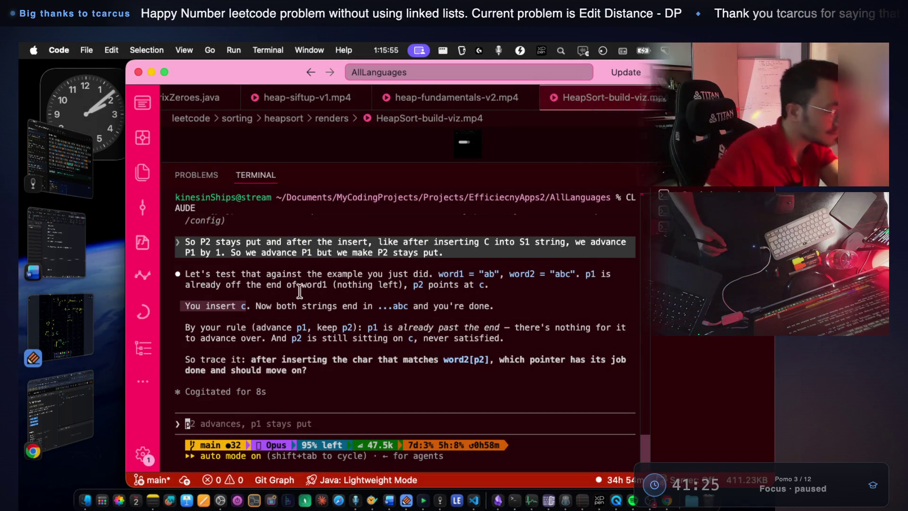
left_click_drag(255, 306, 488, 307)
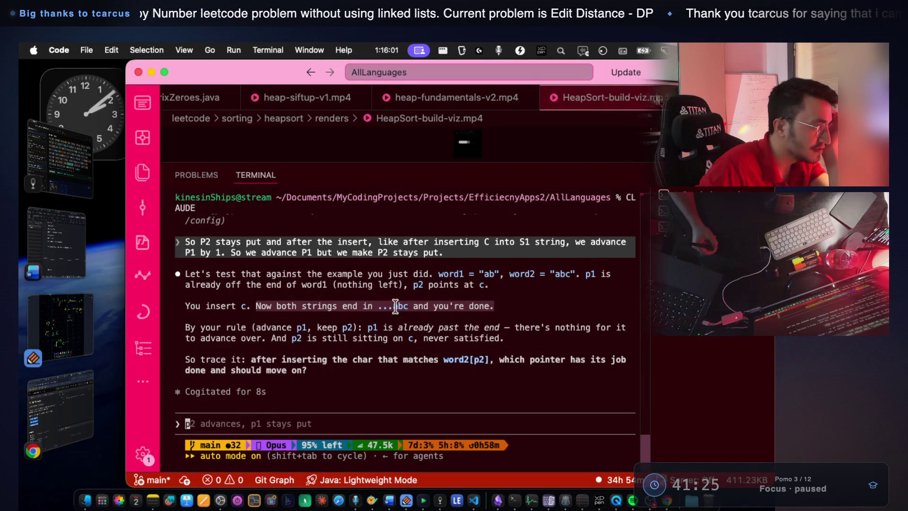
mouse_move(184, 326)
left_mouse_down()
mouse_move(499, 324)
mouse_move(616, 335)
left_mouse_up()
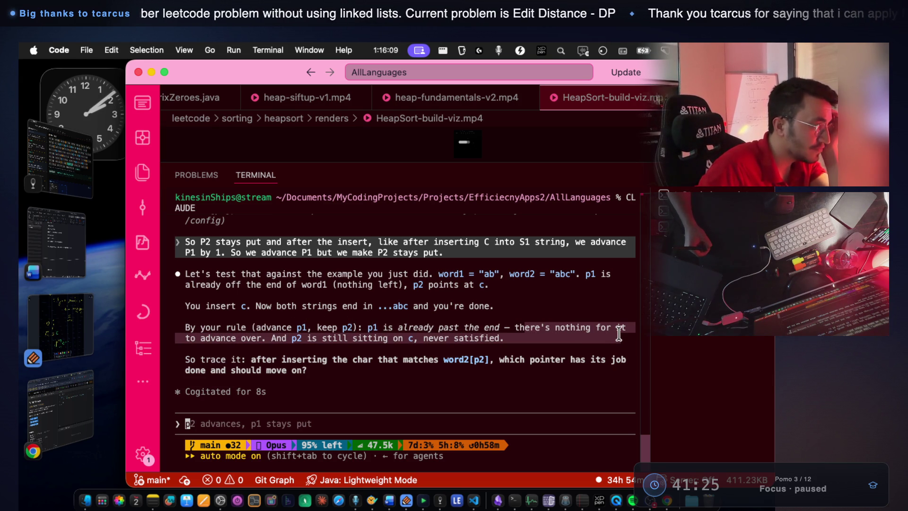
left_click(449, 367)
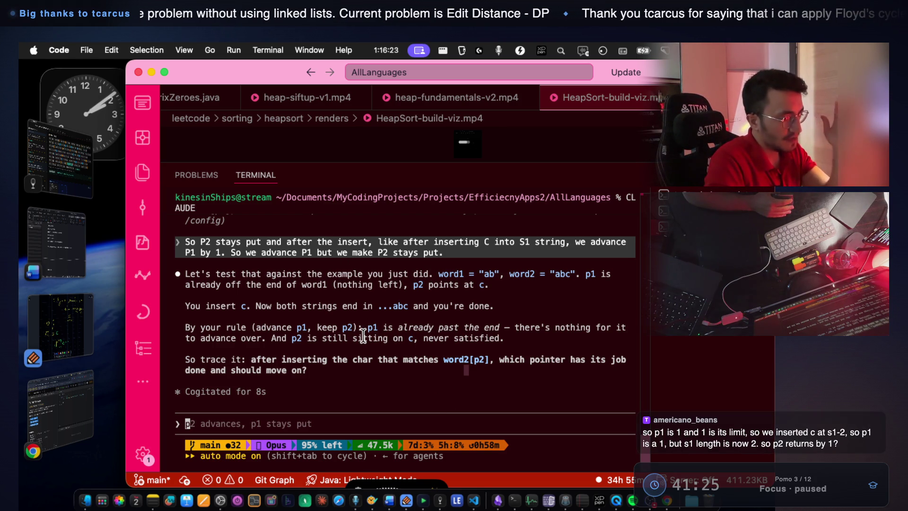
Launch Blender from a Spotlight search for 'blend' and start a new General scene
key("super+space")
type("b")
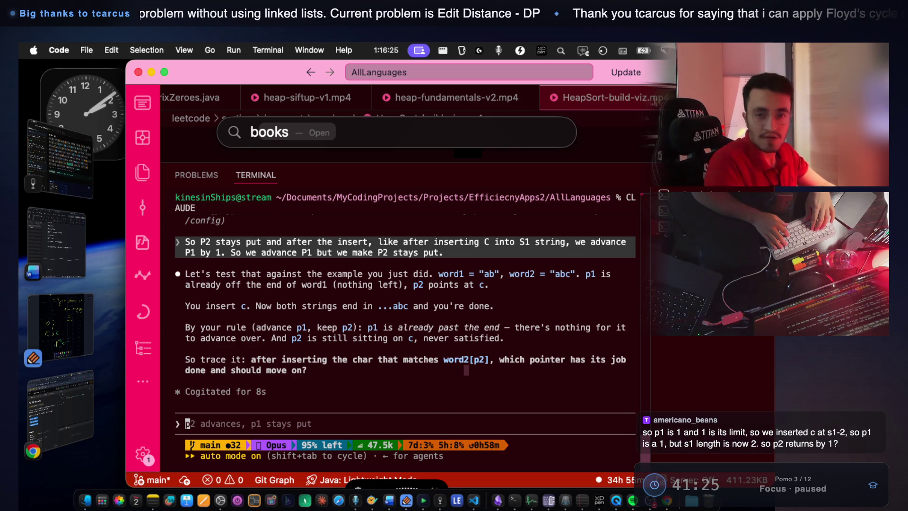
type("lender")
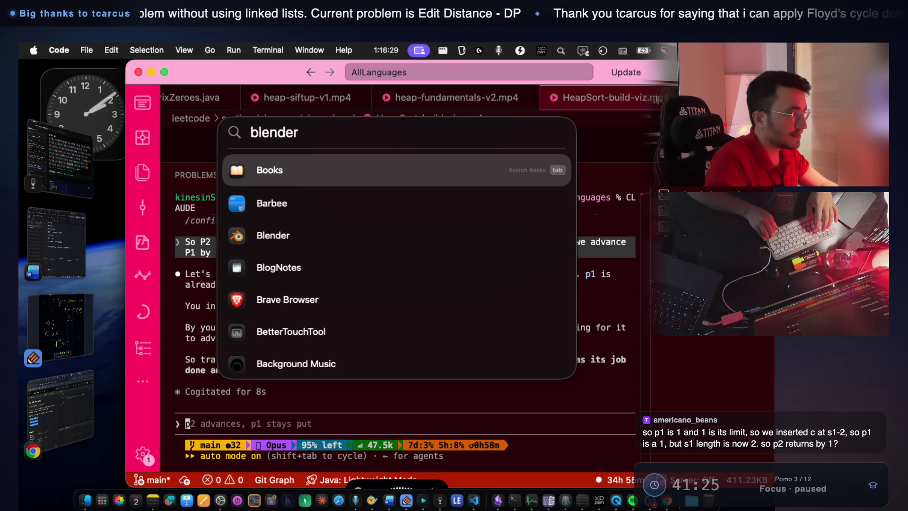
key("Down")
key("Down")
key("Up")
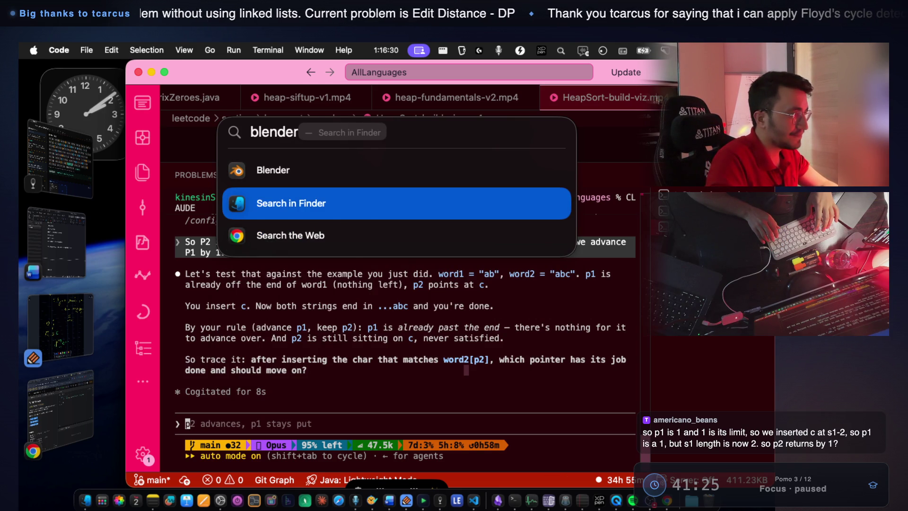
key("Return")
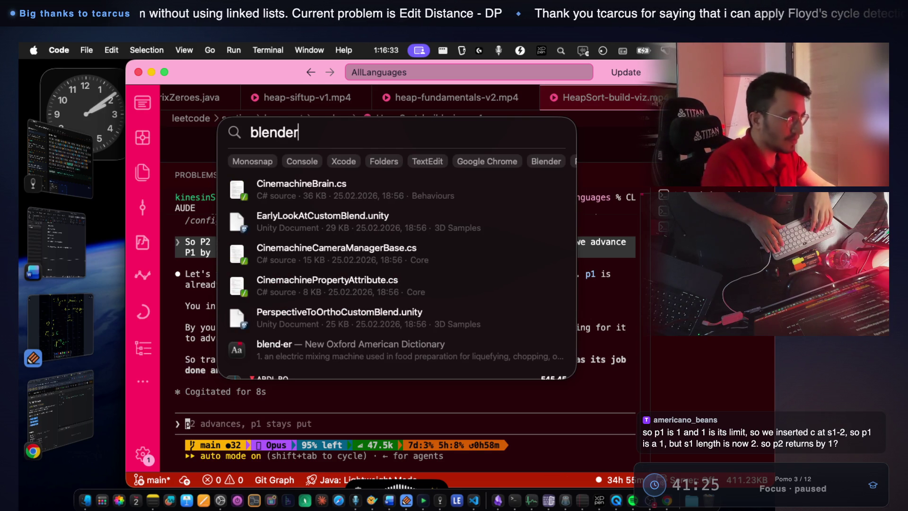
key("BackSpace")
key("BackSpace")
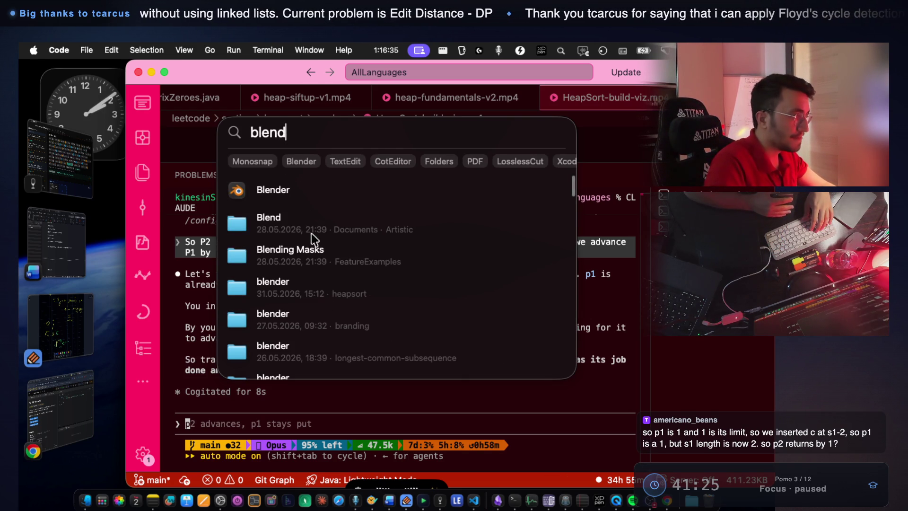
left_click(287, 185)
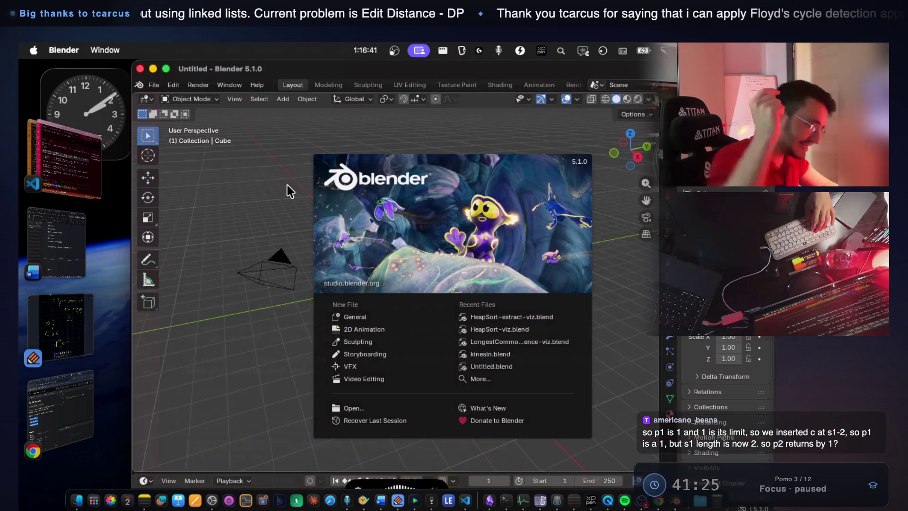
left_click(367, 314)
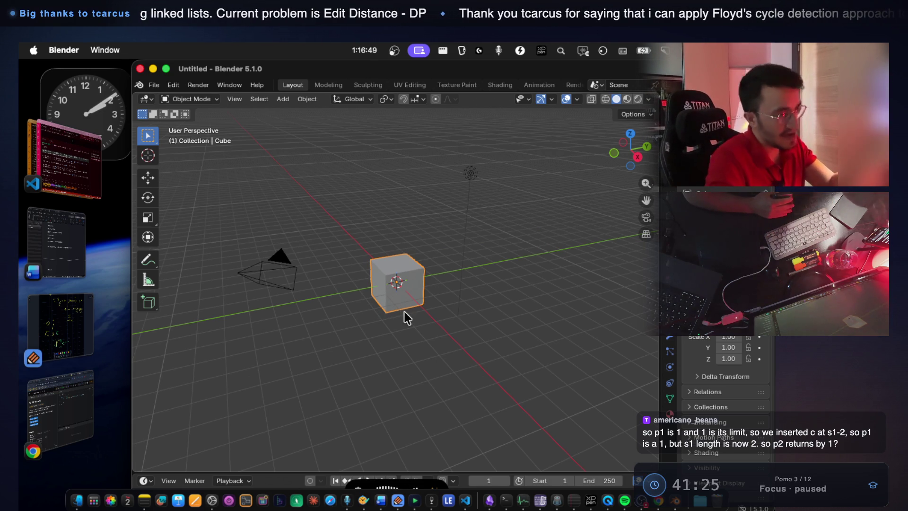
Connect Blender to the MCP server from the BlenderMCP sidebar panel, then return to Claude's terminal
left_click(523, 280)
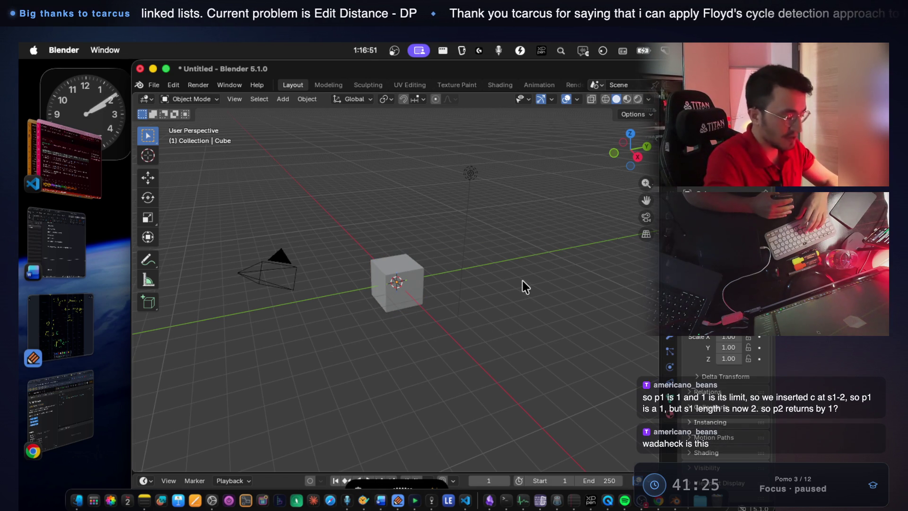
key("n")
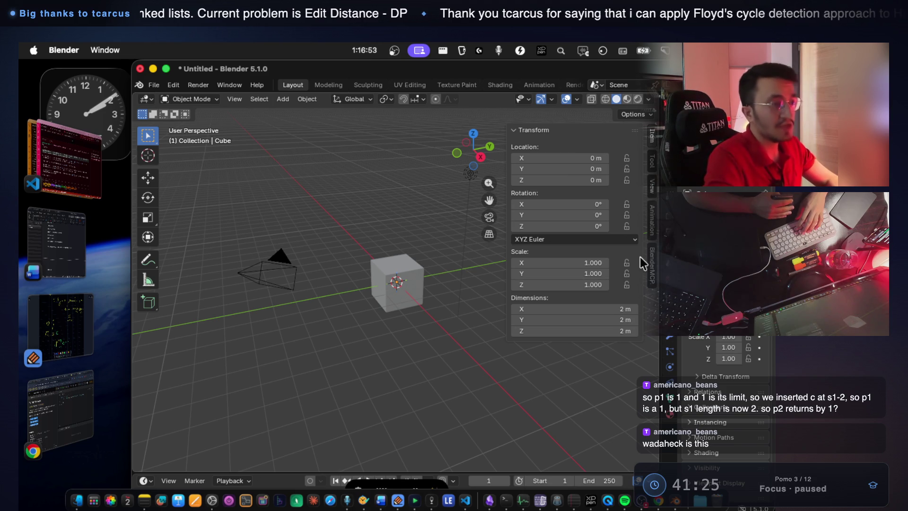
left_click(650, 264)
left_click(589, 218)
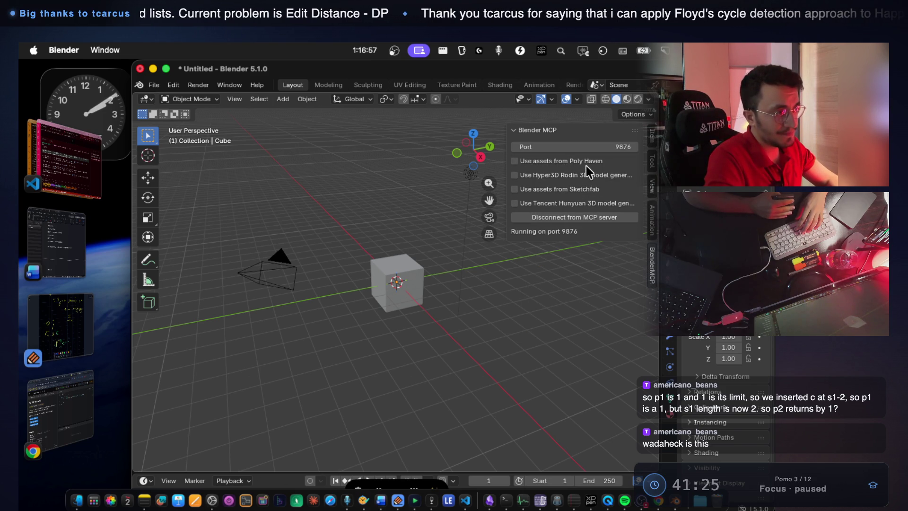
key("n")
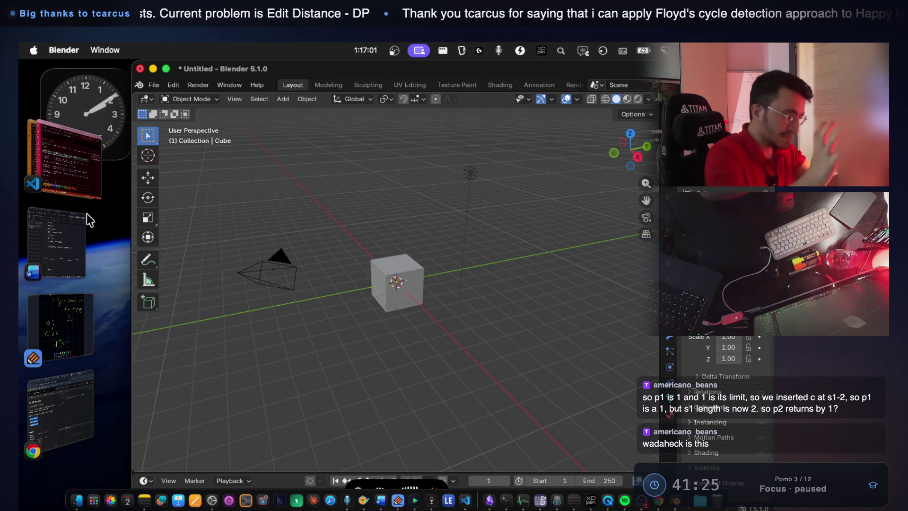
left_click(80, 195)
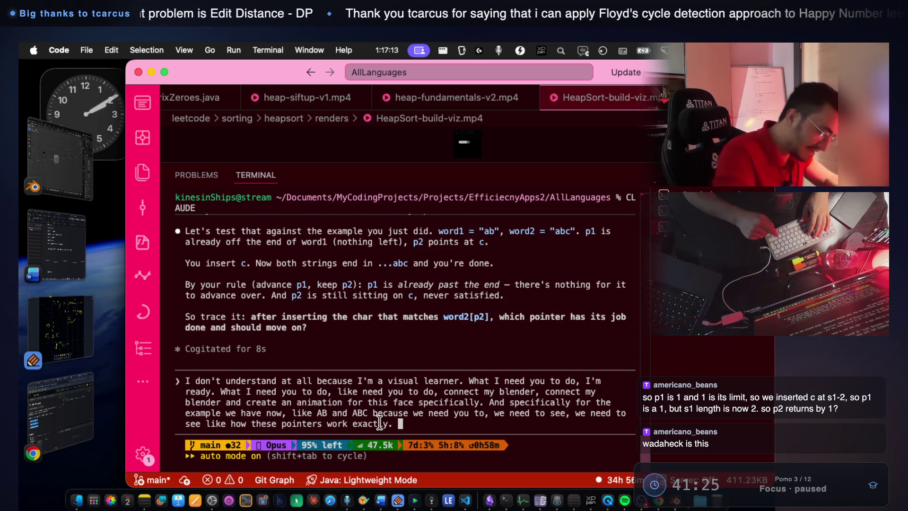
Submit the dictated pointer-animation request for 'ab'/'abc', then view the tile scene Claude built in Blender
key("Return")
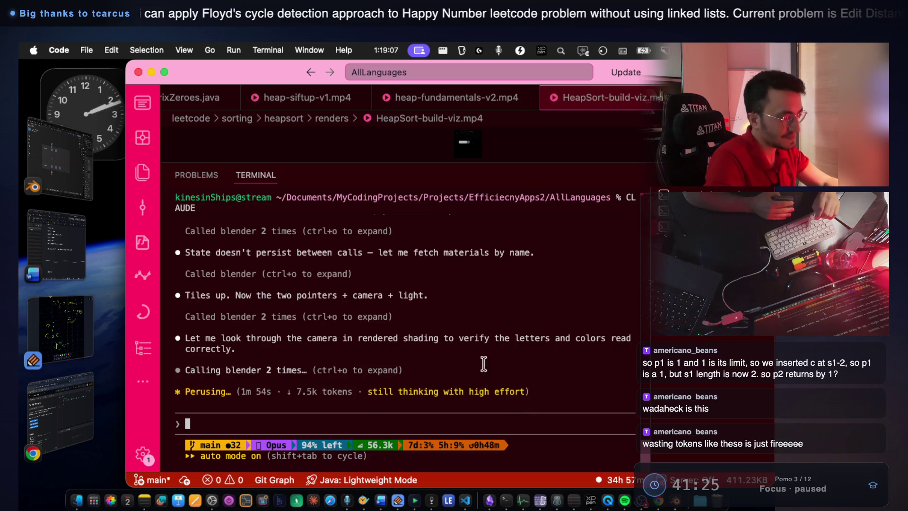
left_click(679, 505)
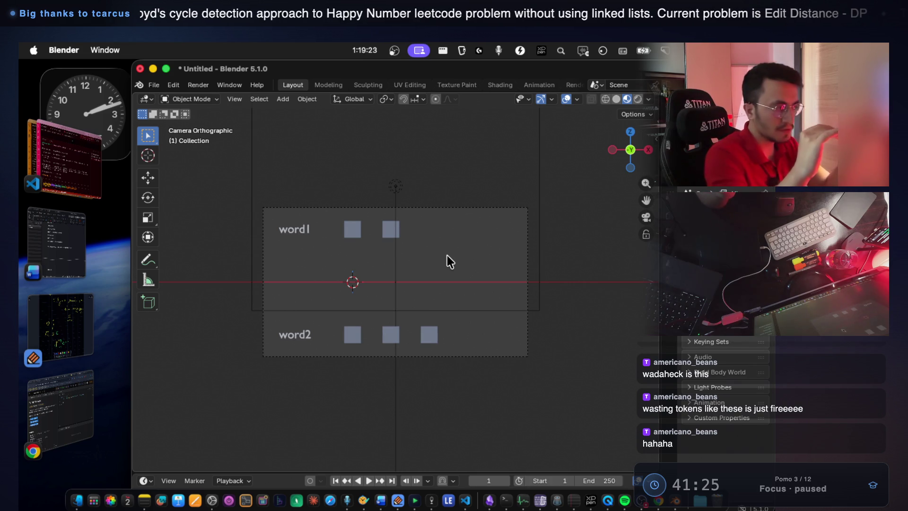
Return to VS Code and enlarge the HeapSort-build-viz.mp4 preview above the terminal
left_click(42, 161)
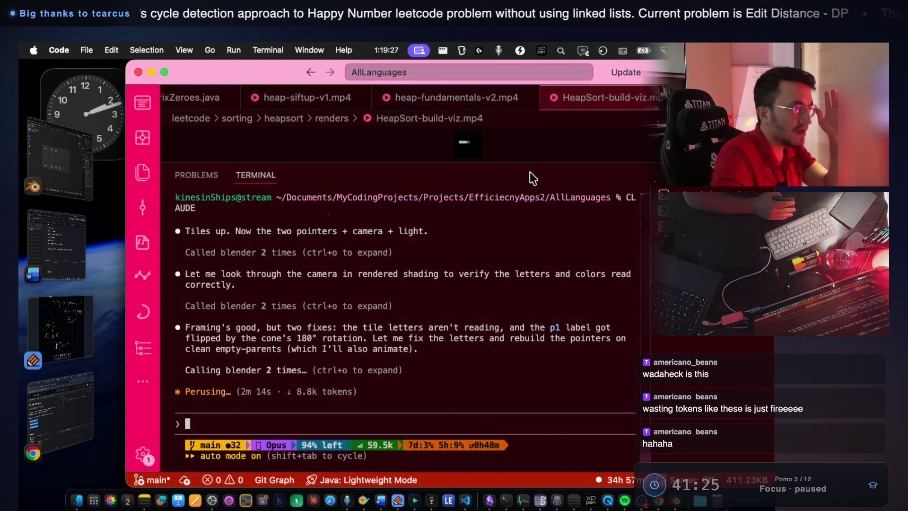
left_click_drag(533, 163, 534, 232)
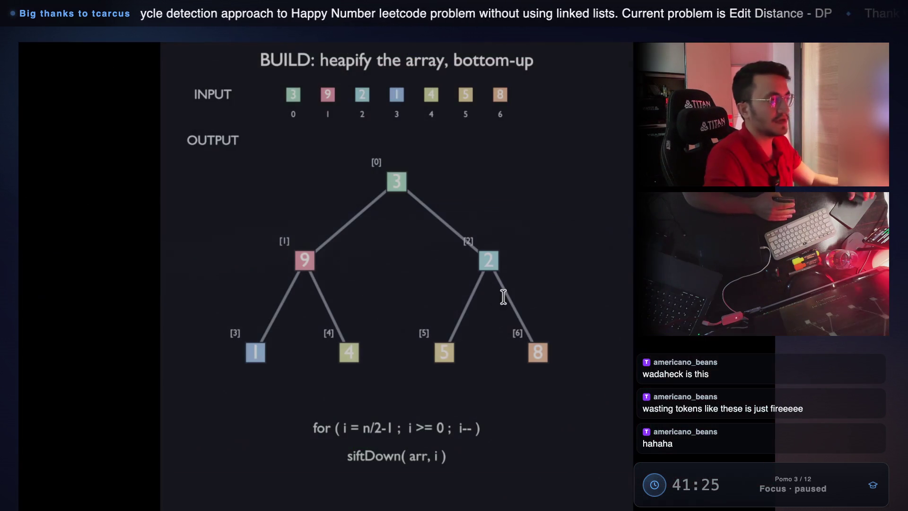
mouse_move(421, 294)
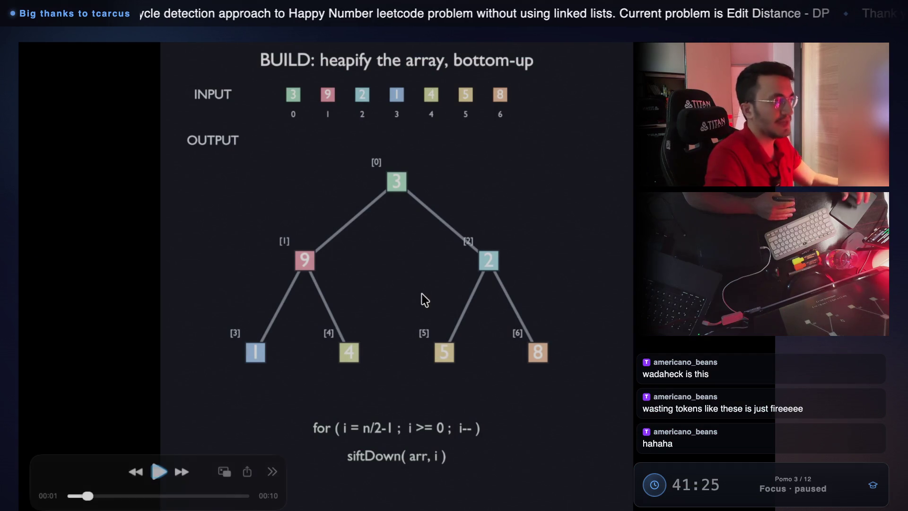